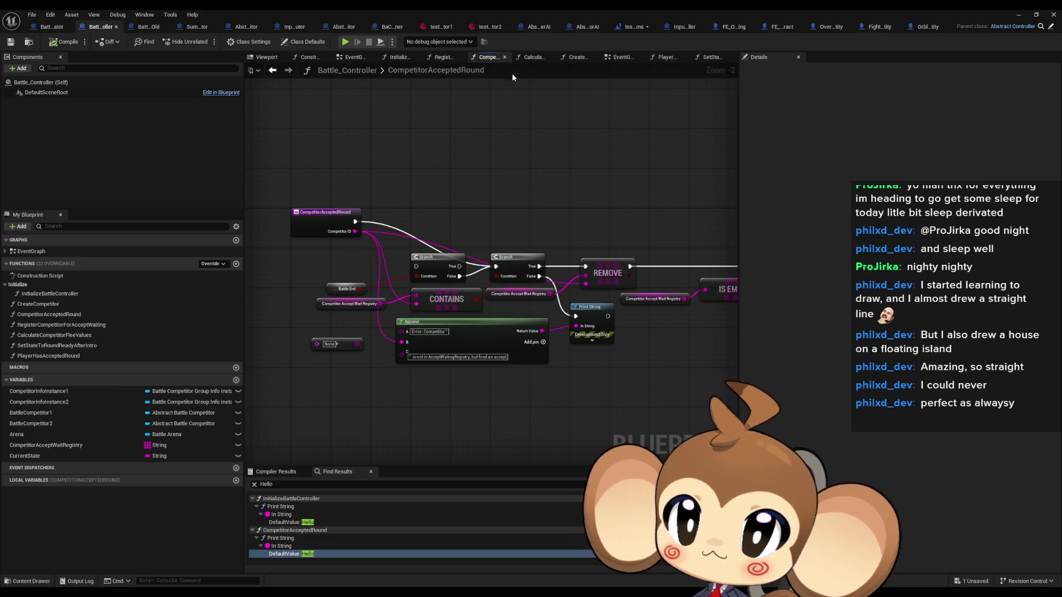
- Review the test_BattleSystems EventGraph zoomed out, then switch to FE_Orbling's FlyToSlot graph
click(630, 29)
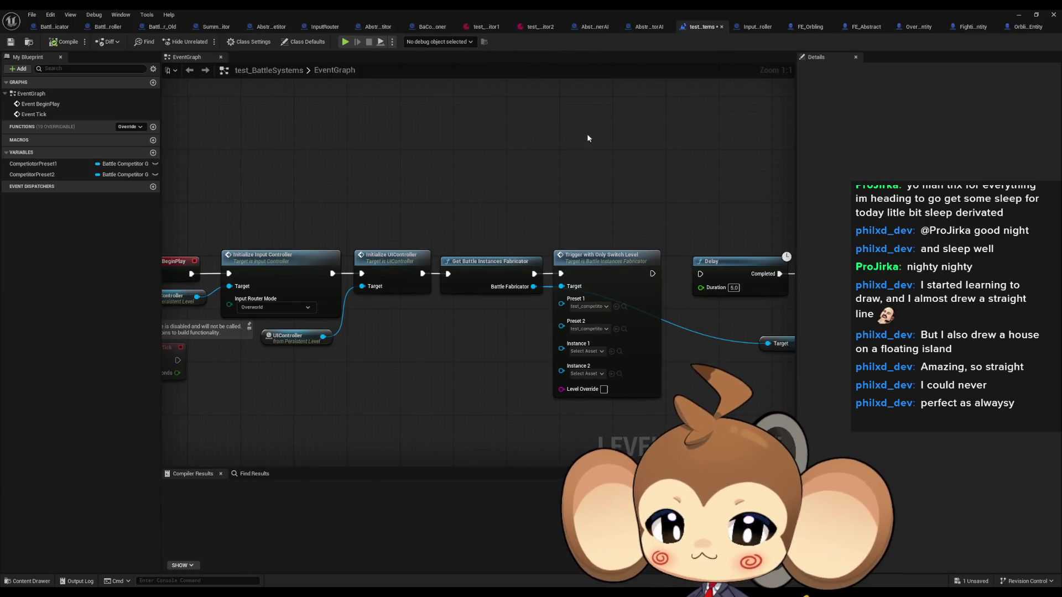
scroll(403, 191, down, 1)
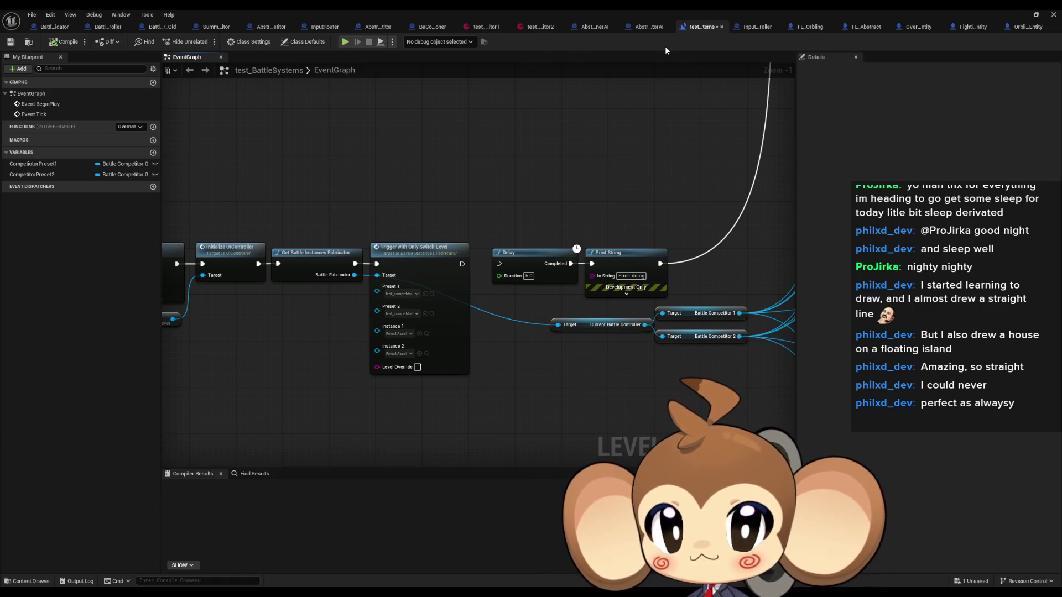
click(805, 27)
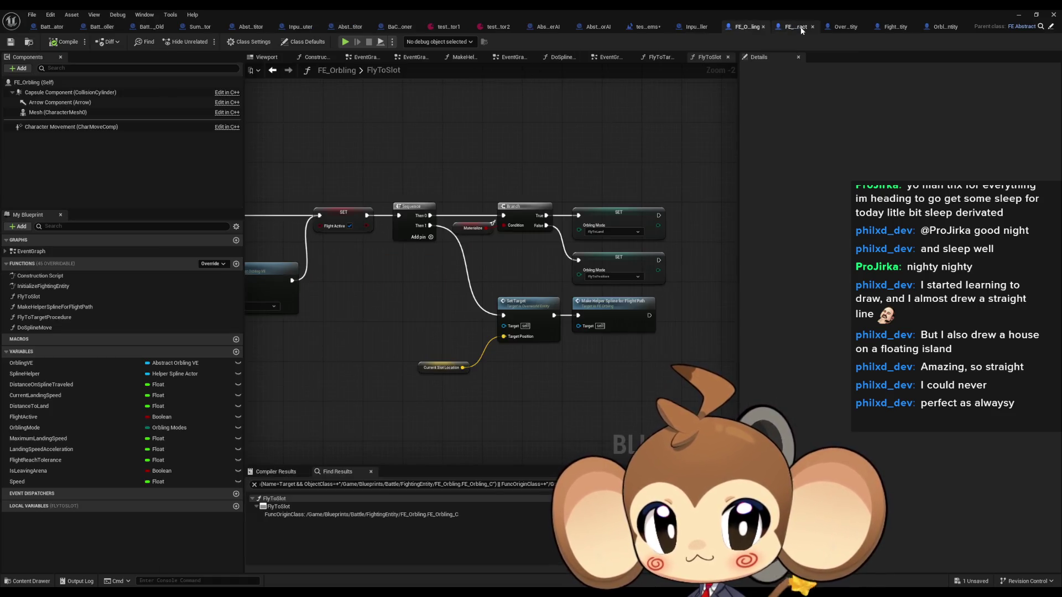
- Open FlyToTargetProcedure, frame its three Call OEEvent Notifier nodes, and bring up the middle node's actions
scroll(644, 204, up, 2)
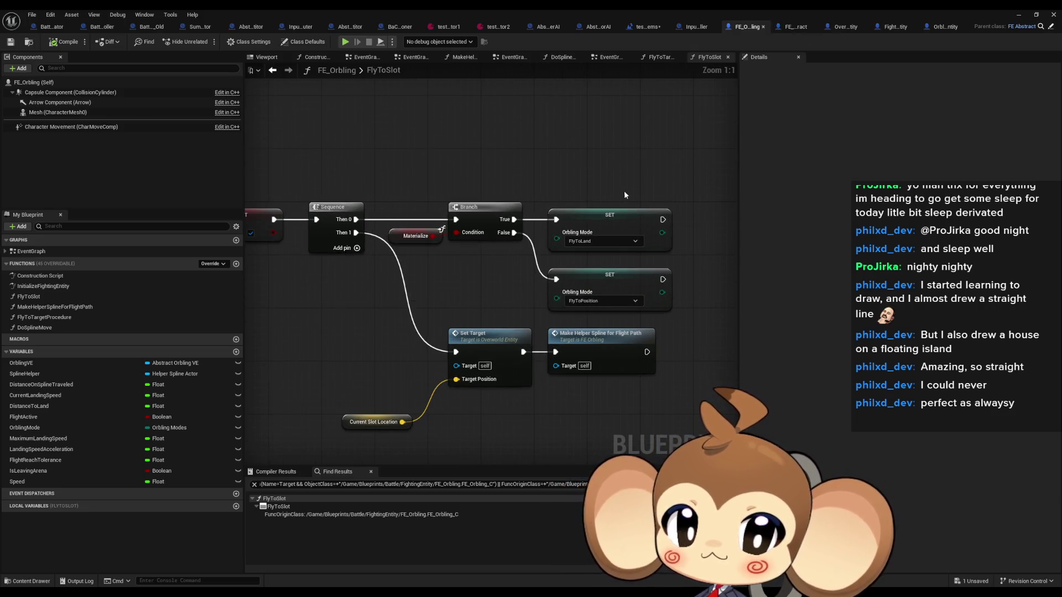
double_click(44, 317)
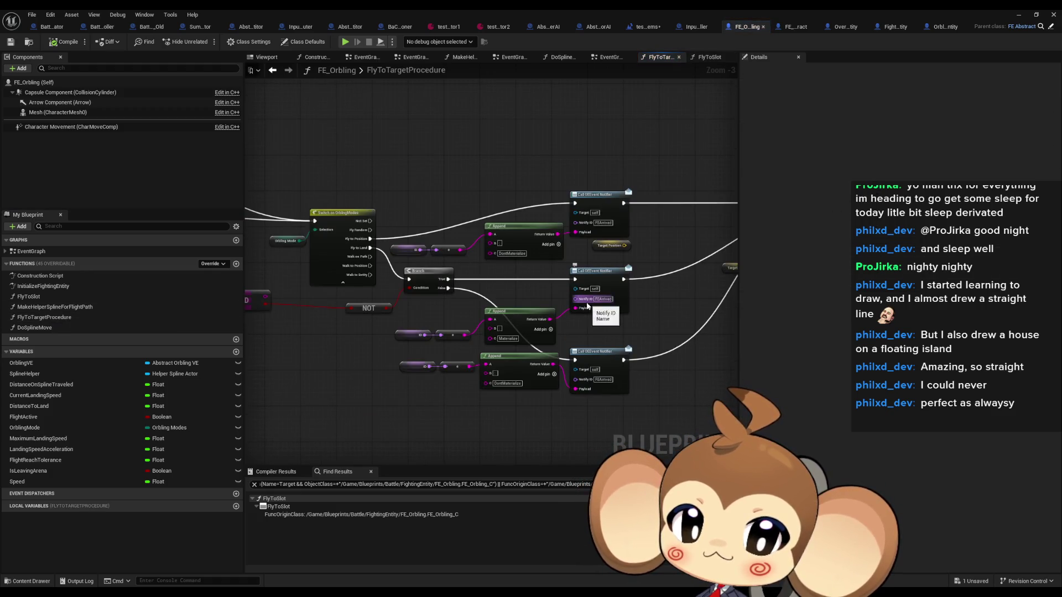
drag(561, 307, 532, 323)
scroll(549, 305, up, 2)
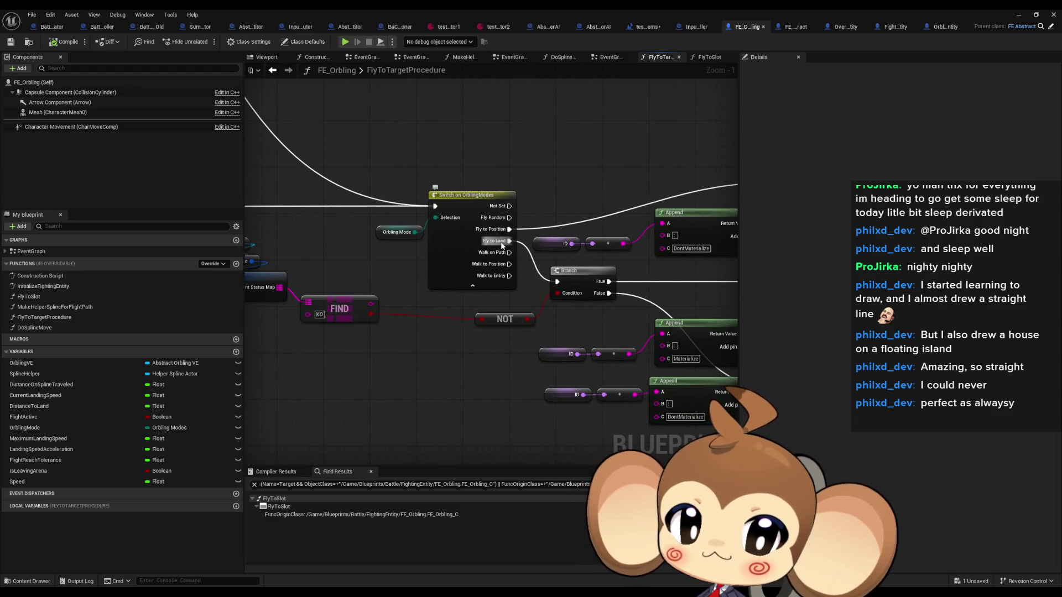
mouse_move(502, 246)
mouse_down()
mouse_move(433, 257)
mouse_move(486, 332)
mouse_up()
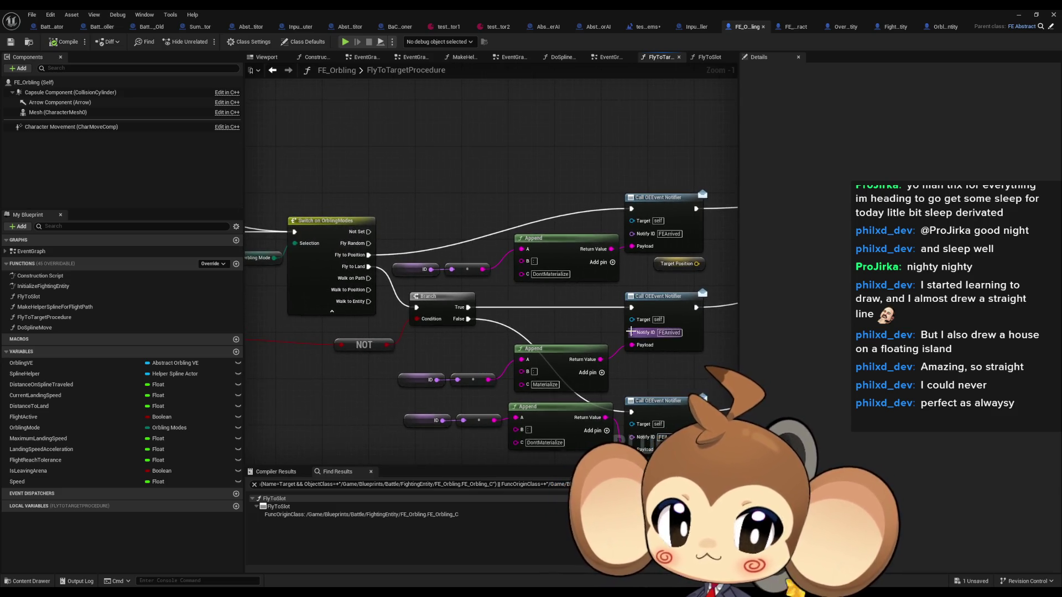
drag(627, 332, 565, 319)
drag(402, 288, 420, 283)
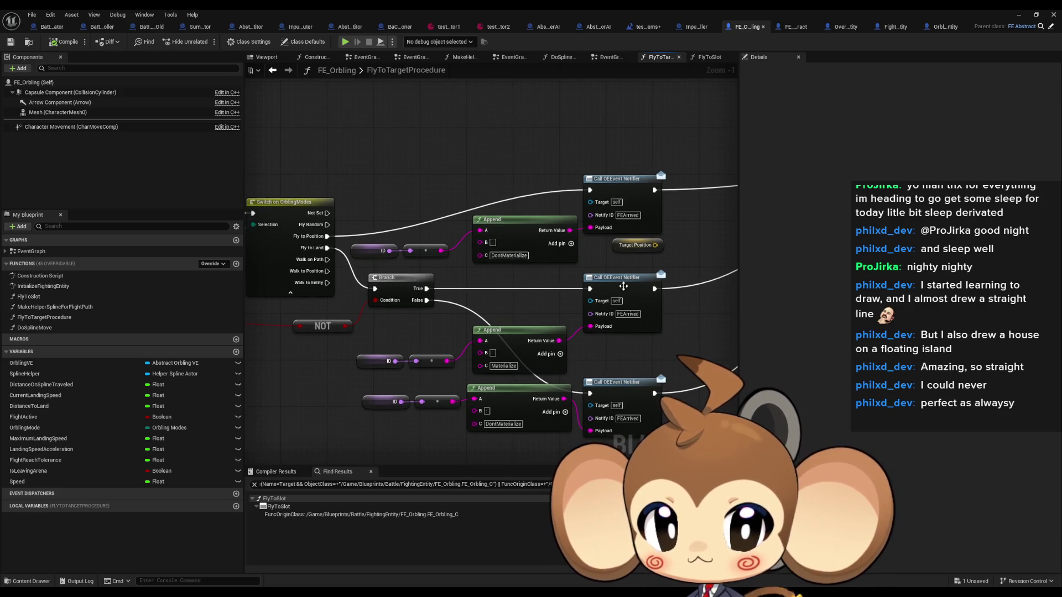
right_click(624, 286)
- Put a breakpoint on the middle Call OEEvent Notifier and start the battle test
click(636, 382)
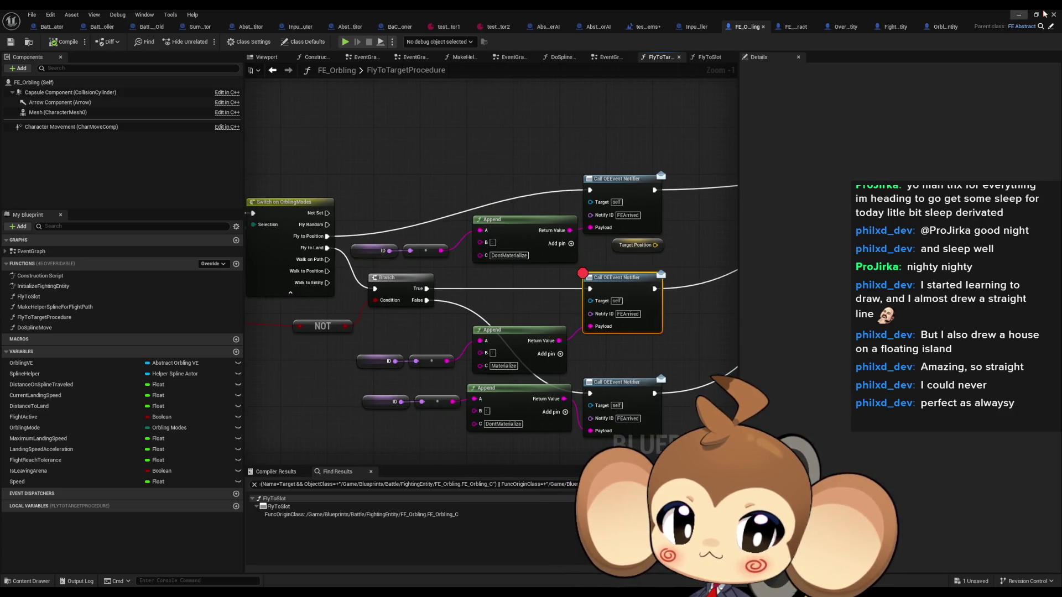
click(1022, 15)
click(206, 43)
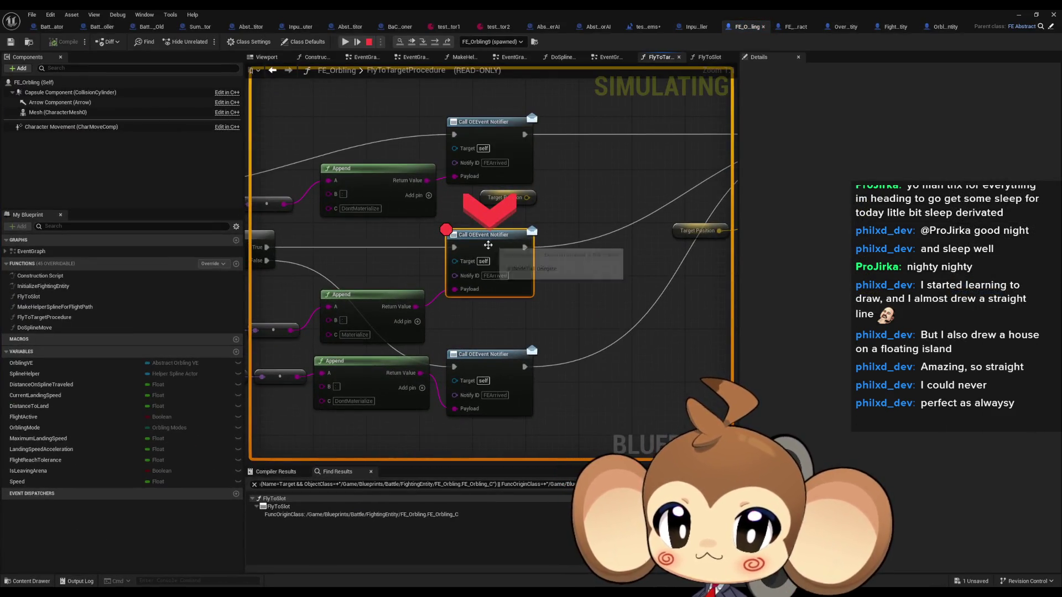
- When the breakpoint hits, remove it, step on to Set Actor Location, and stop the test
drag(398, 215, 465, 230)
right_click(551, 254)
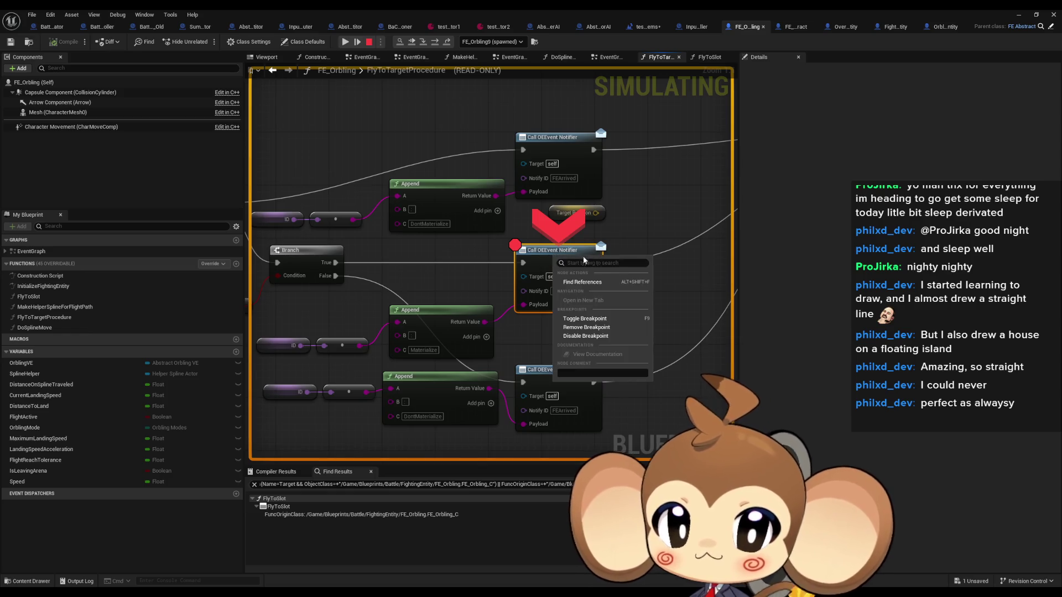
click(572, 322)
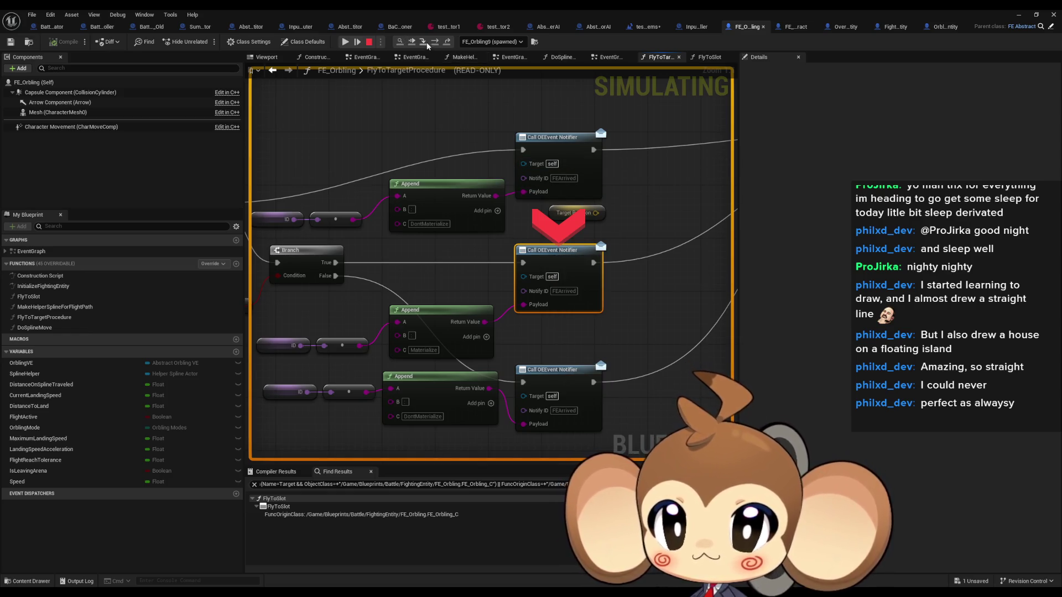
click(424, 41)
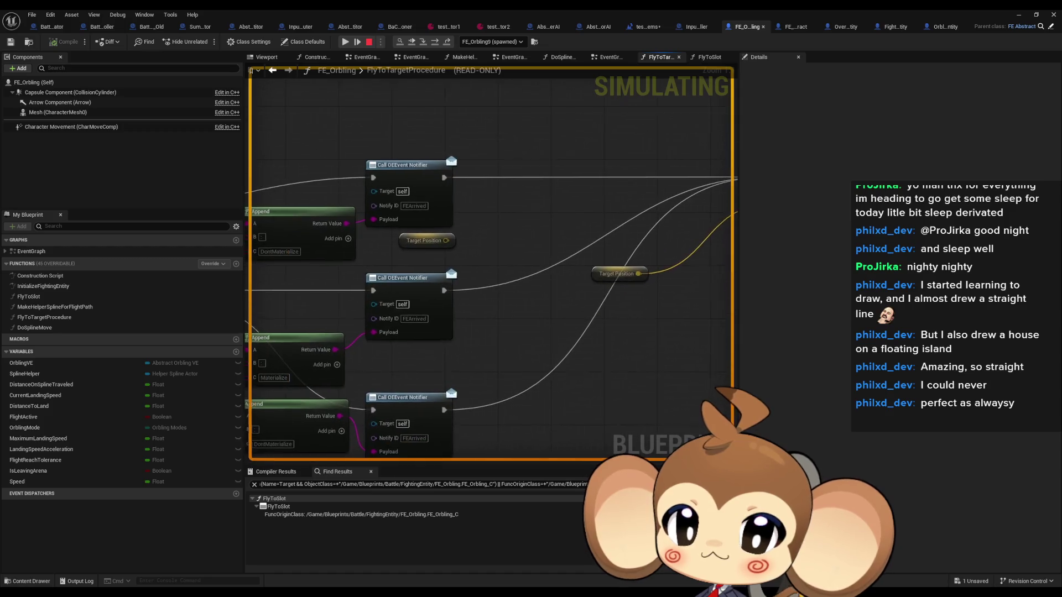
key(F10)
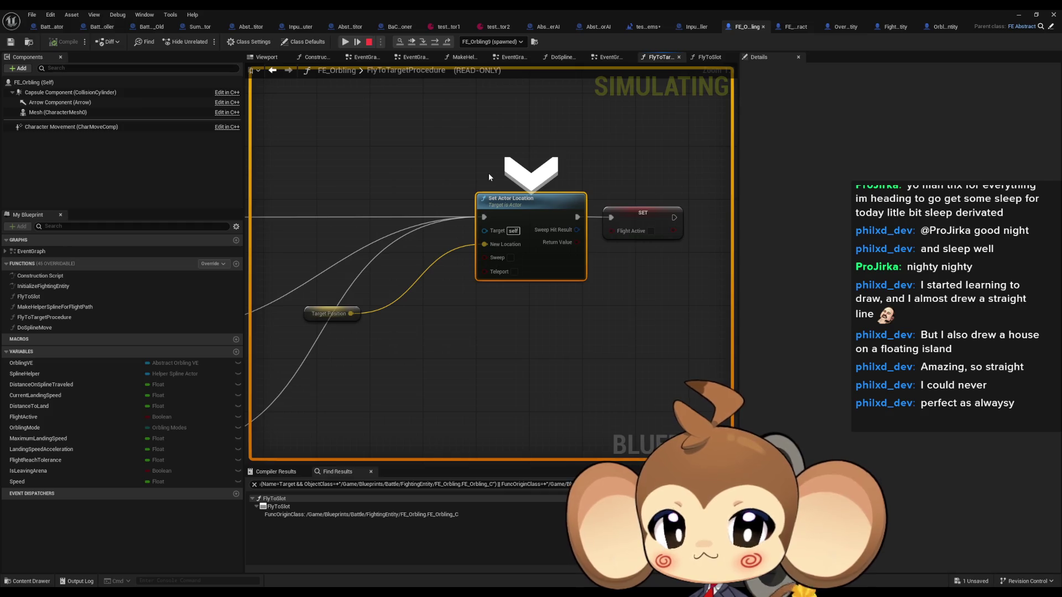
click(369, 42)
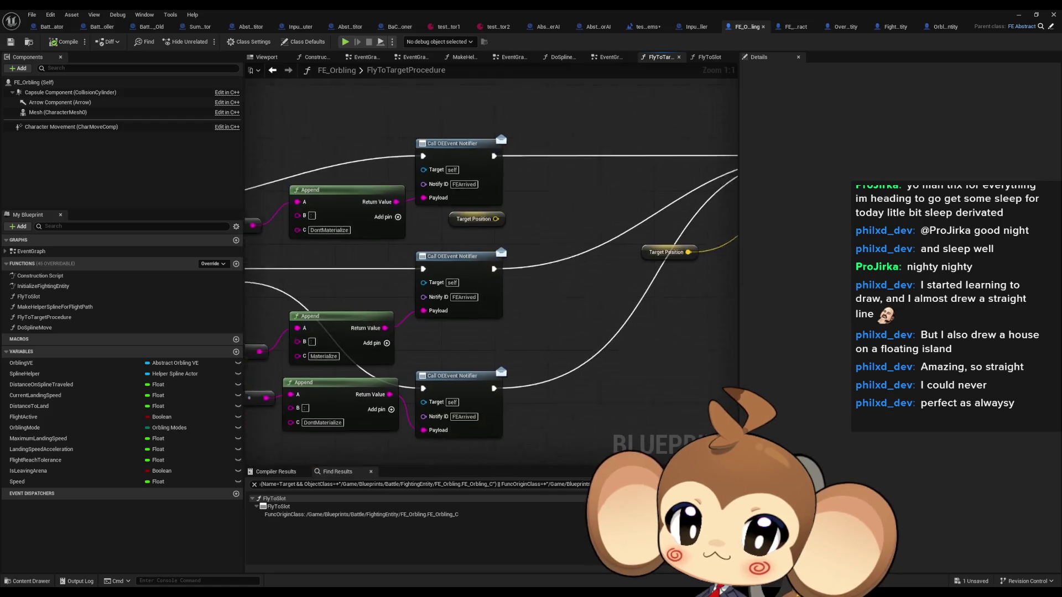
click(491, 243)
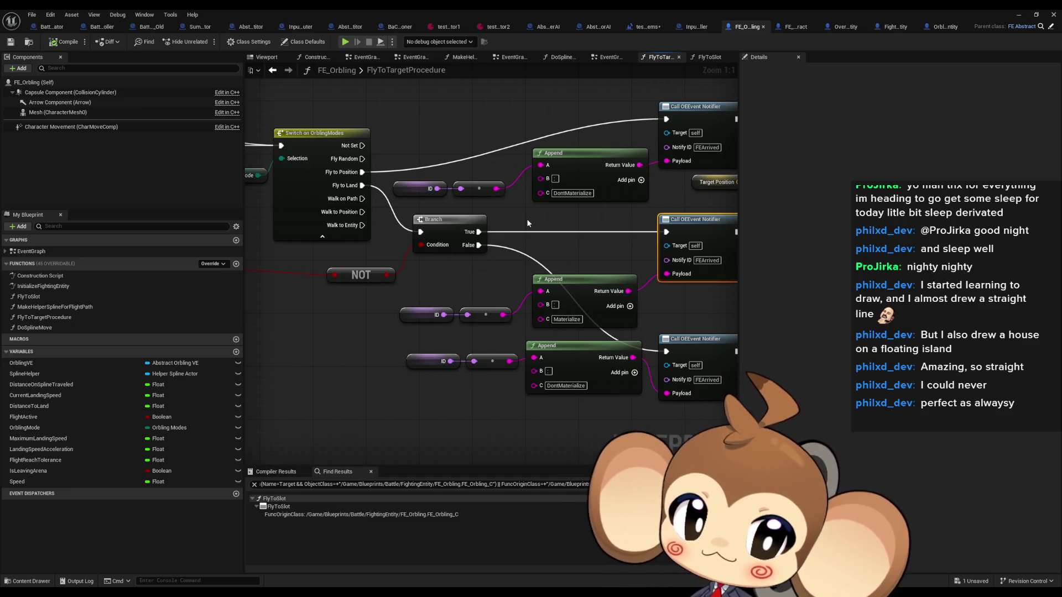
drag(527, 222, 450, 241)
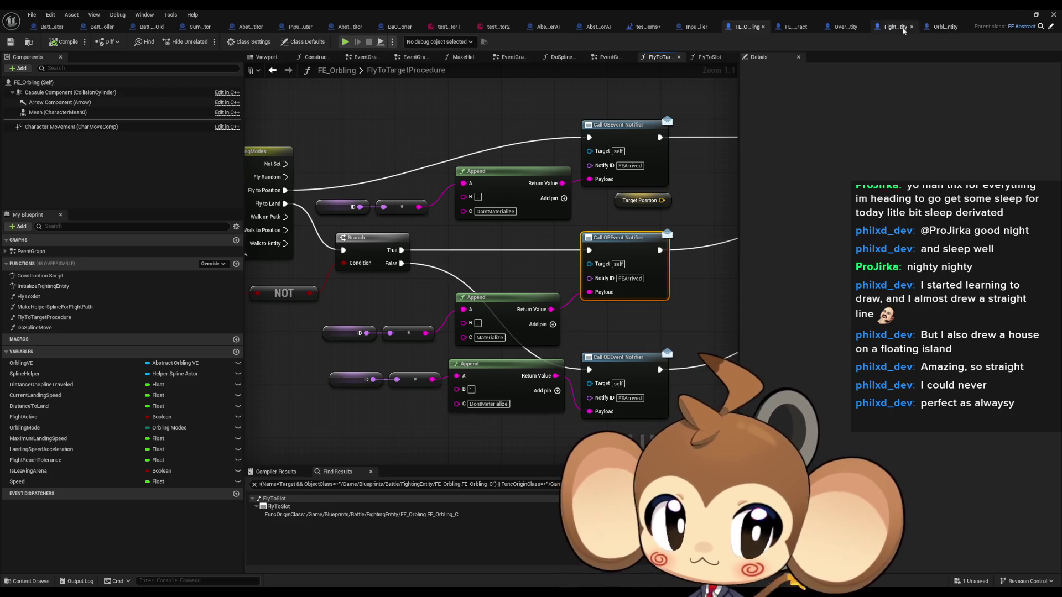
click(947, 28)
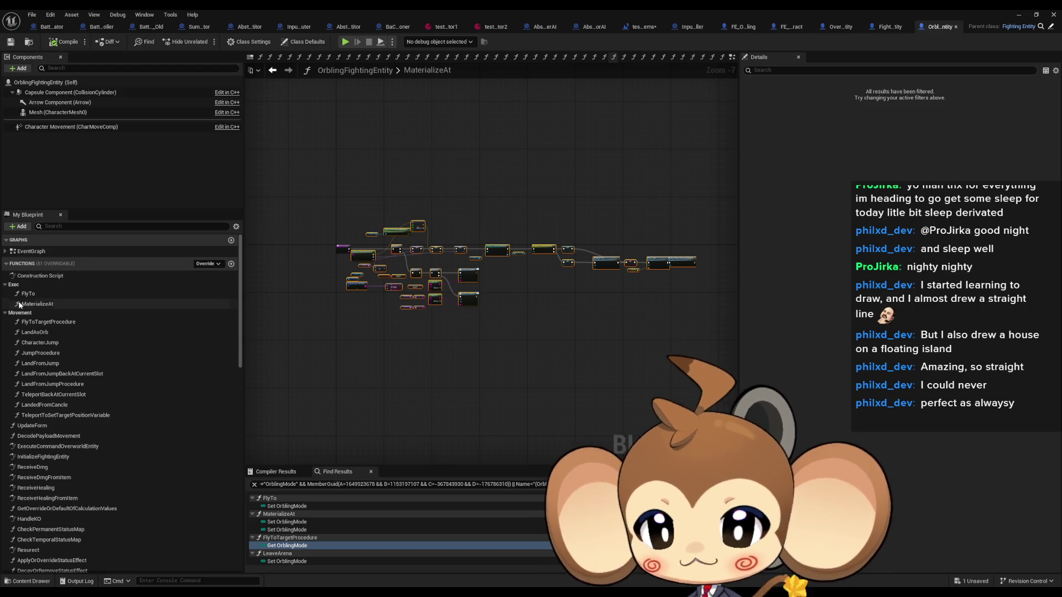
- Find all references to Call OEEvent Notifier in OrblingFightingEntity's FlyToTargetProcedure, then view OverworldEntity
scroll(437, 274, up, 7)
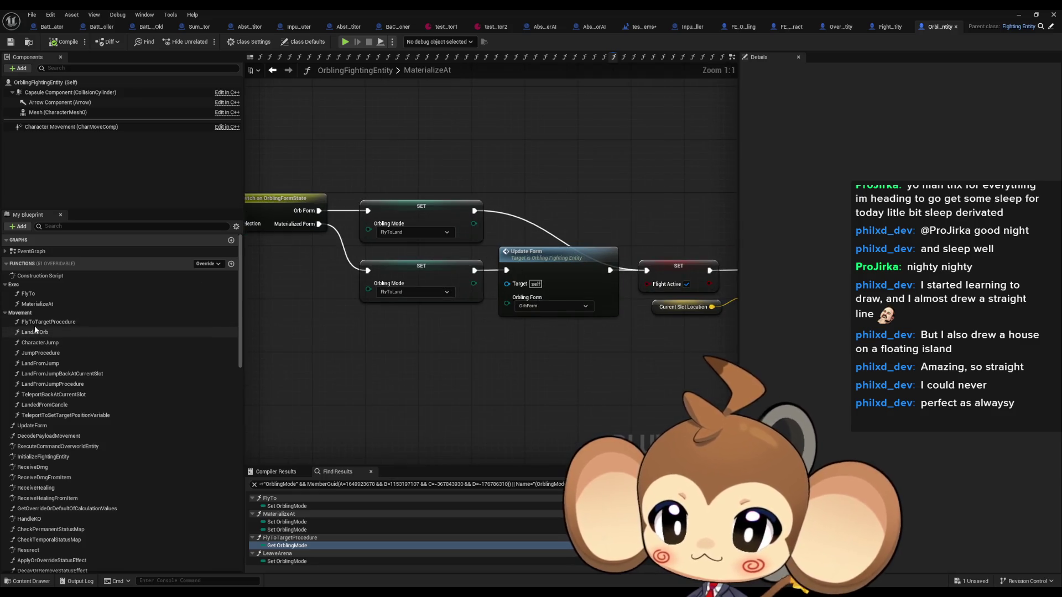
double_click(49, 322)
scroll(486, 292, up, 7)
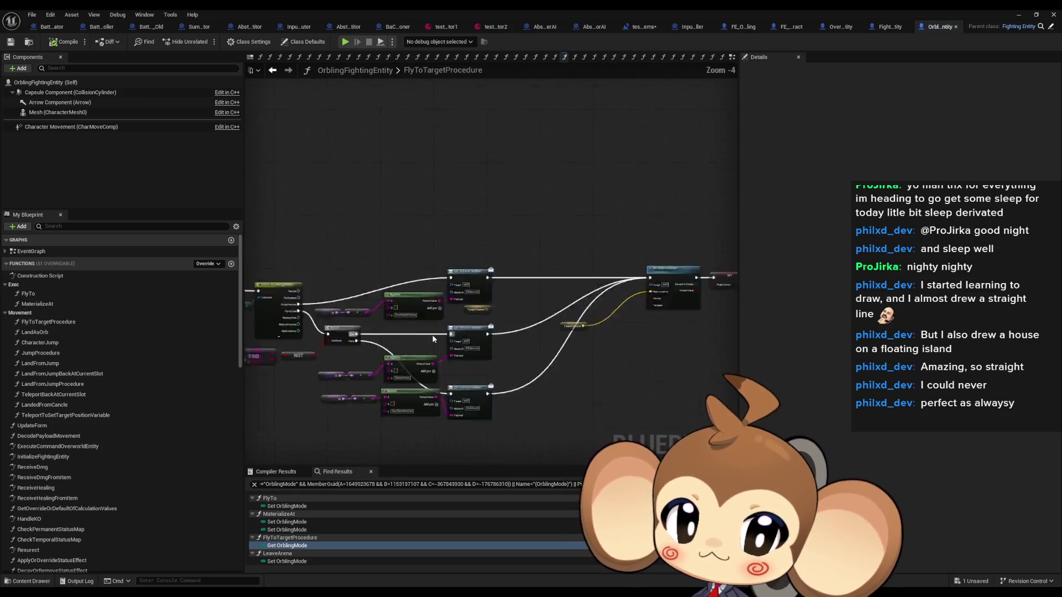
right_click(526, 335)
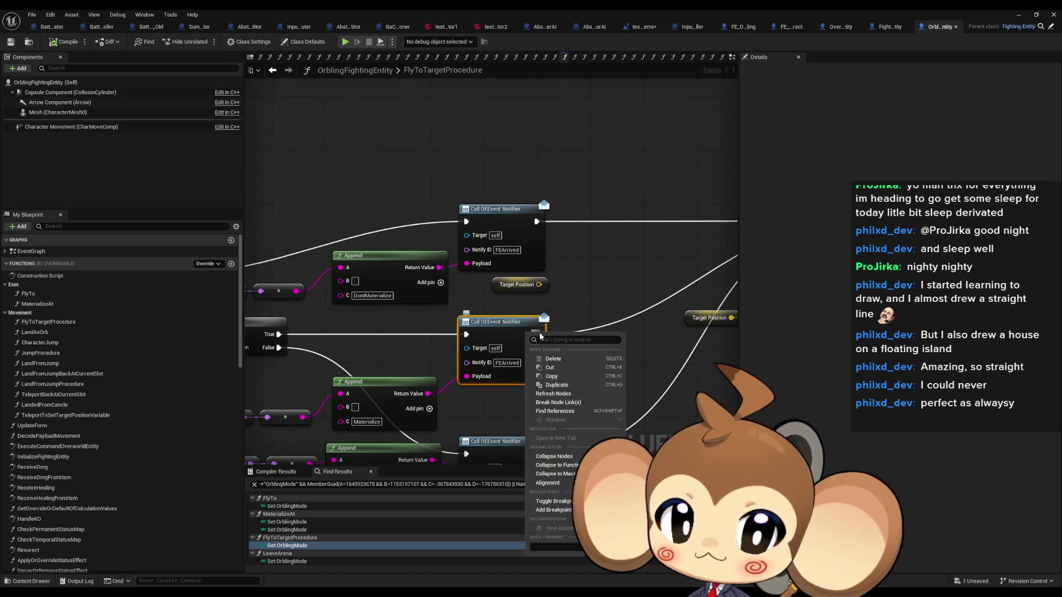
click(545, 408)
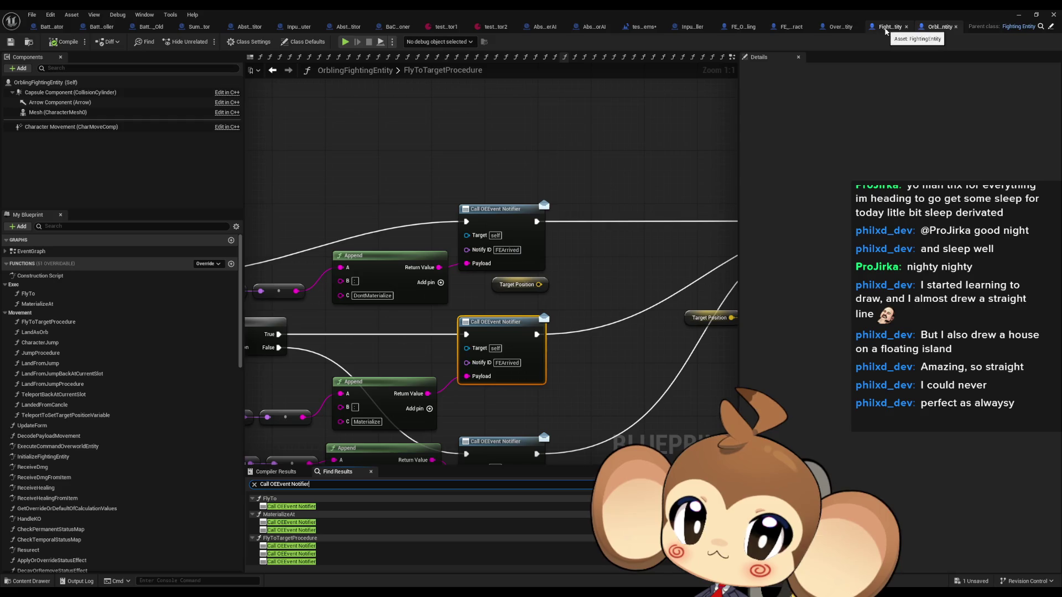
click(835, 29)
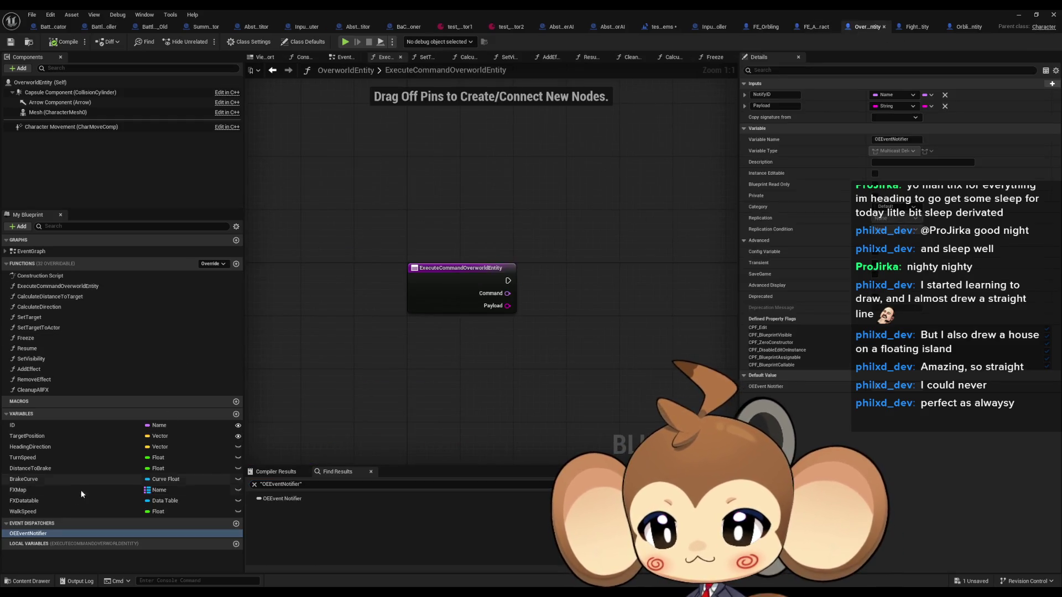
- Find references to the OEEventNotifier dispatcher and inspect FightingEntity's Create Event binding
right_click(30, 533)
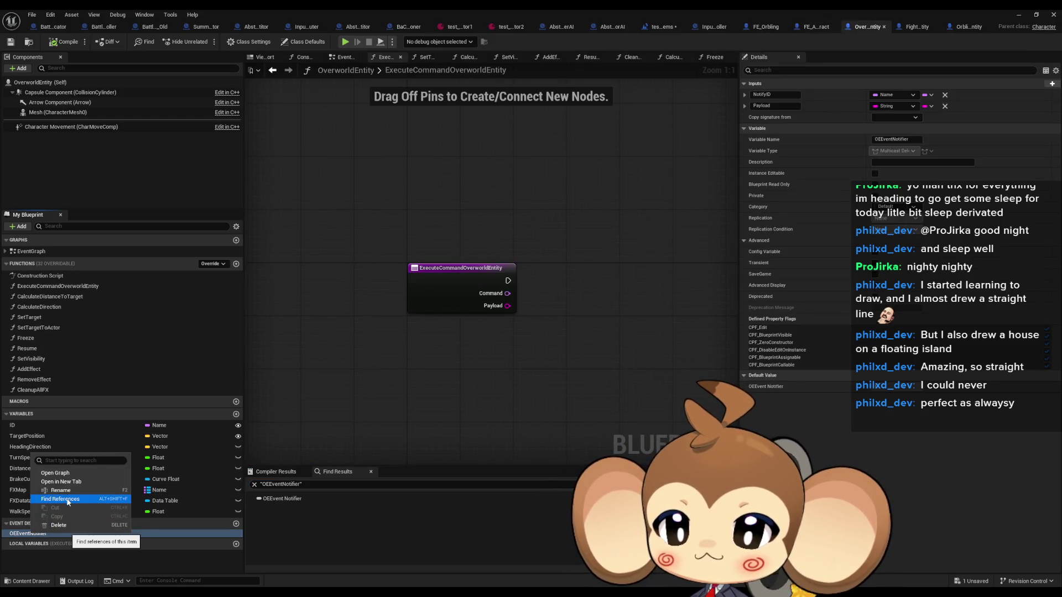
click(61, 529)
click(918, 26)
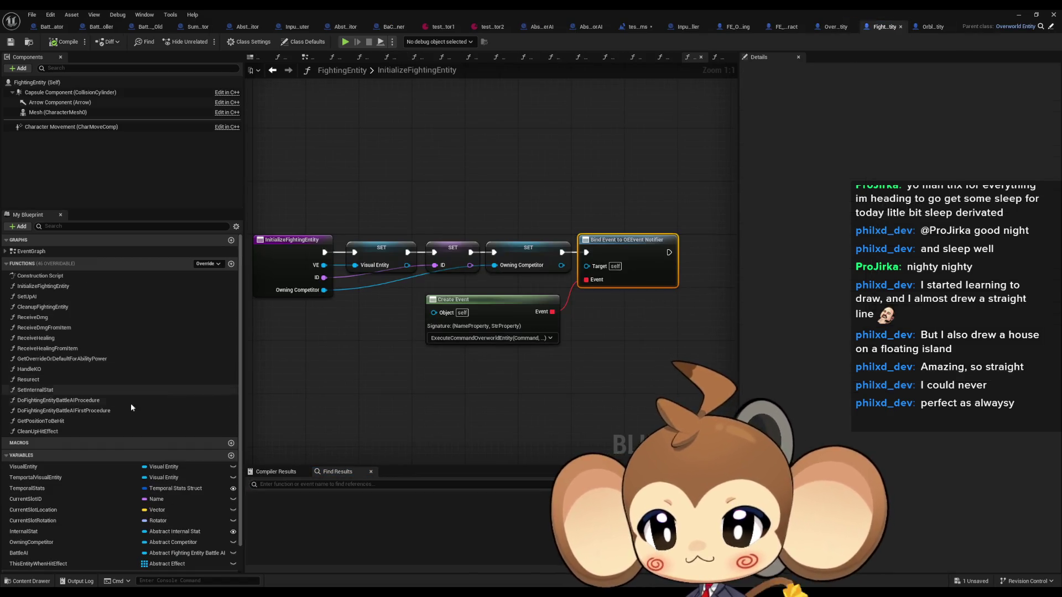
scroll(111, 420, down, 2)
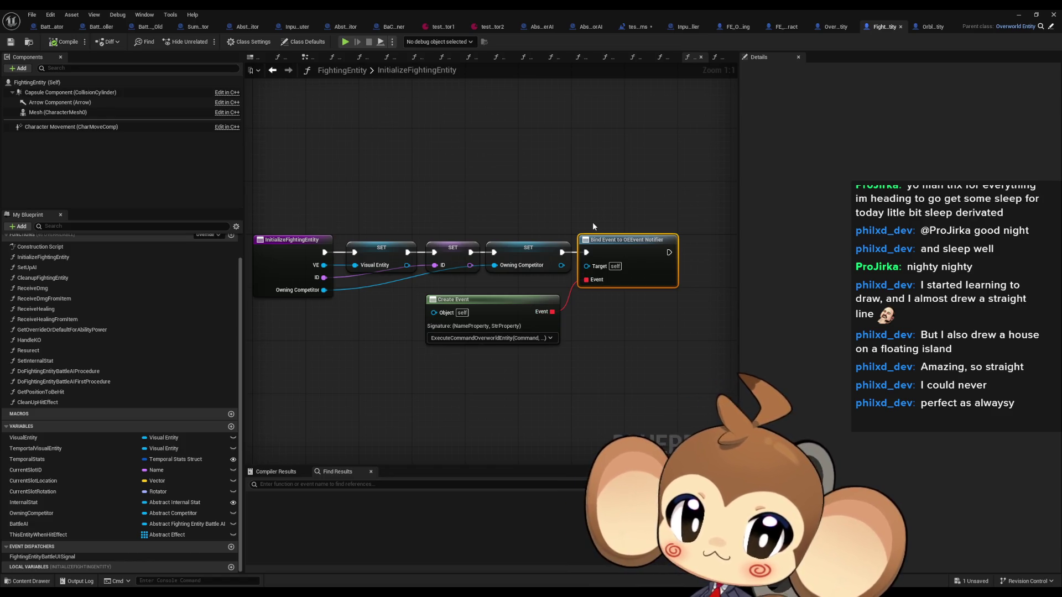
drag(516, 375, 465, 328)
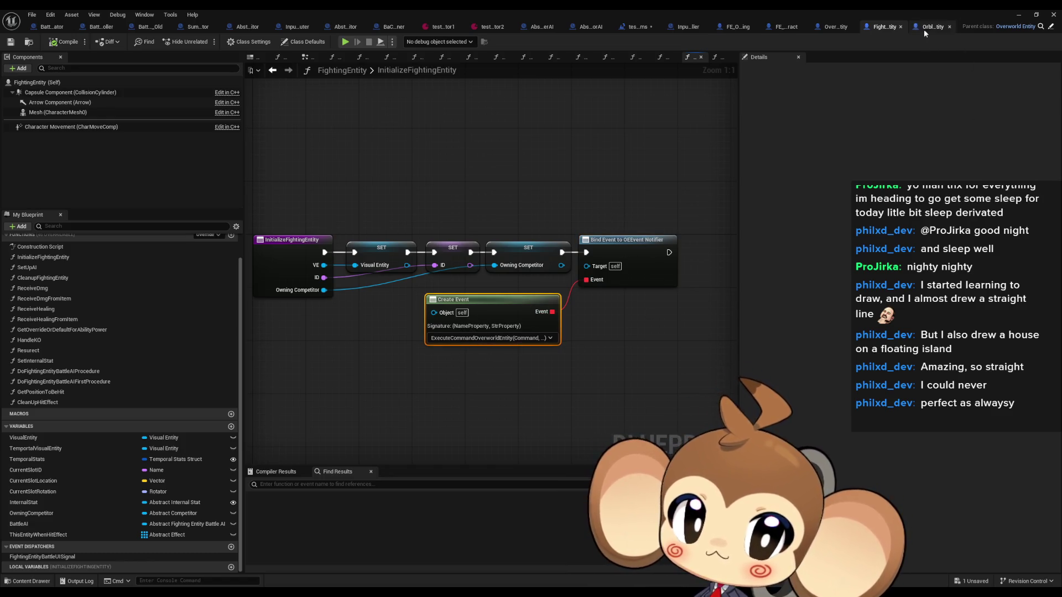
click(924, 29)
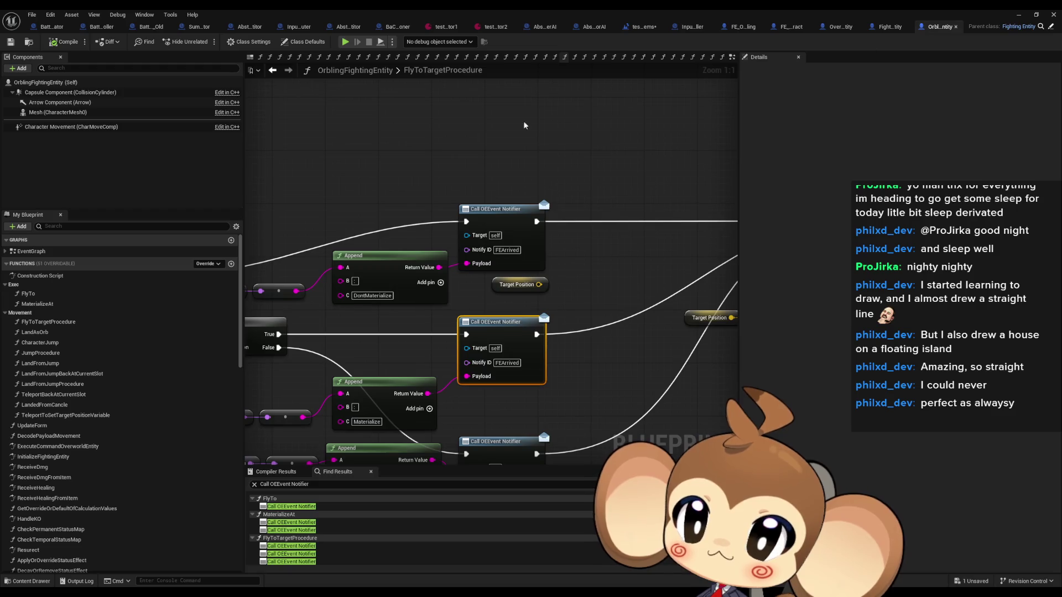
- Open ExecuteCommandOverworldEntity and briefly look into its MaterializeAt function
double_click(69, 446)
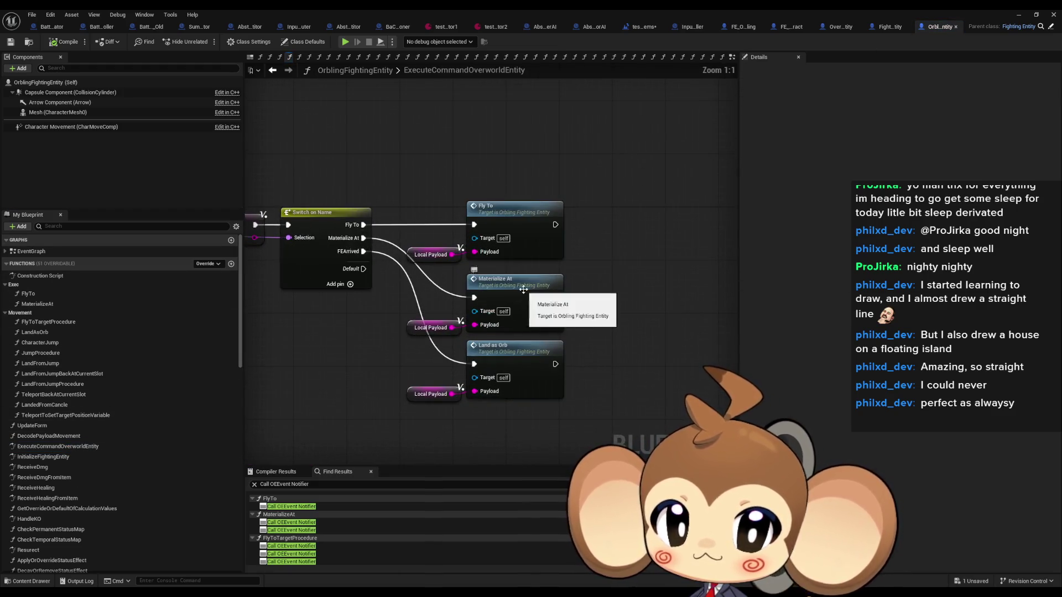
double_click(523, 290)
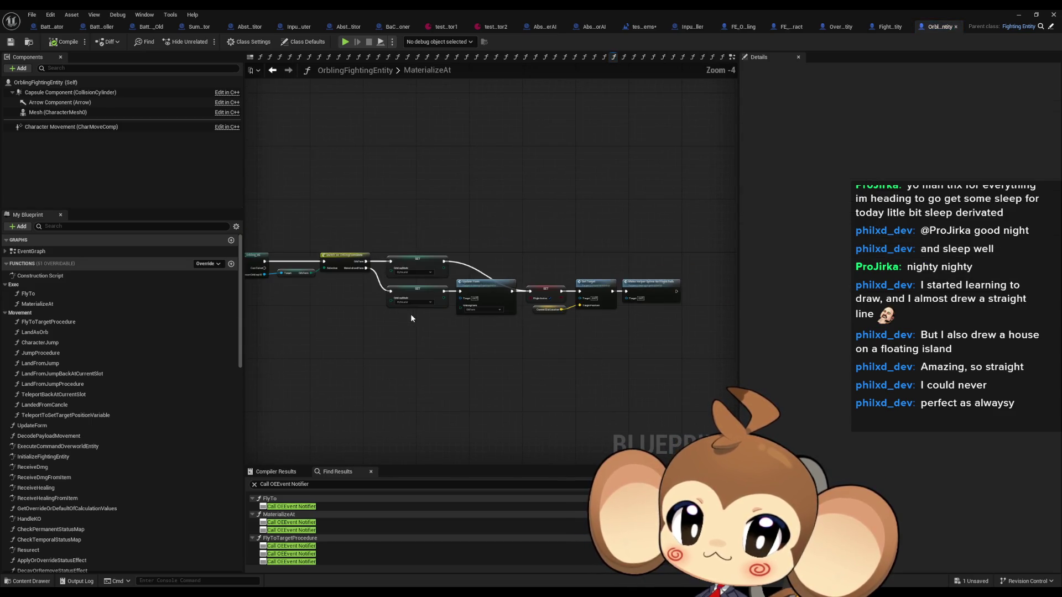
scroll(411, 314, up, 3)
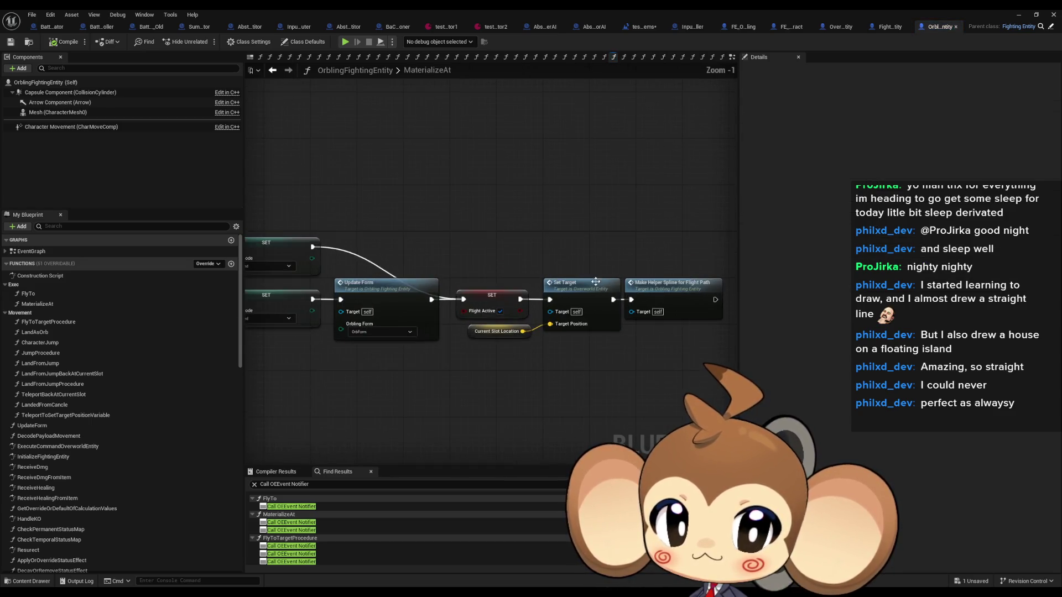
scroll(556, 251, down, 4)
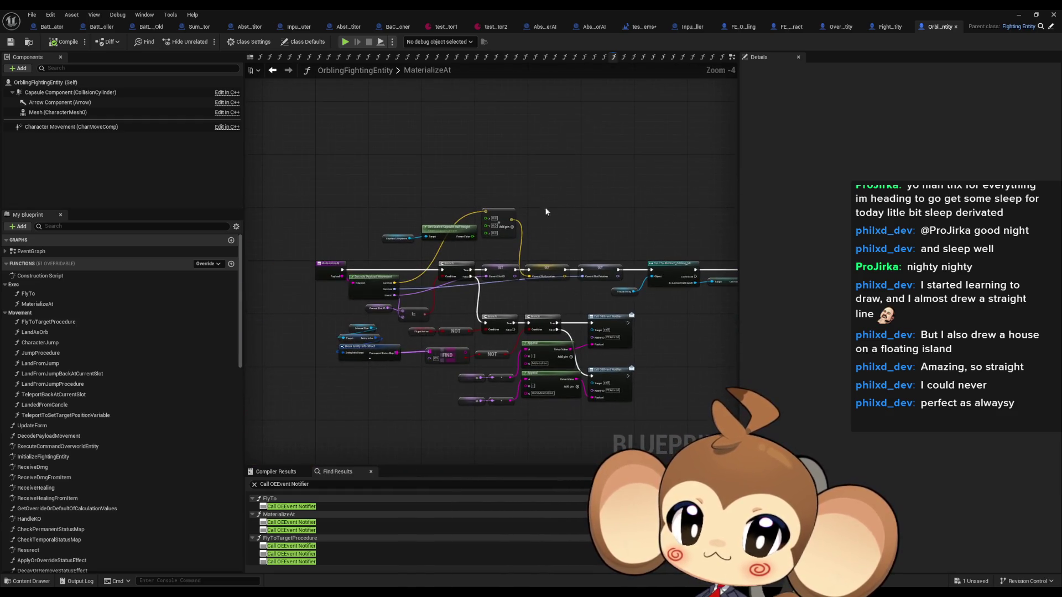
click(273, 71)
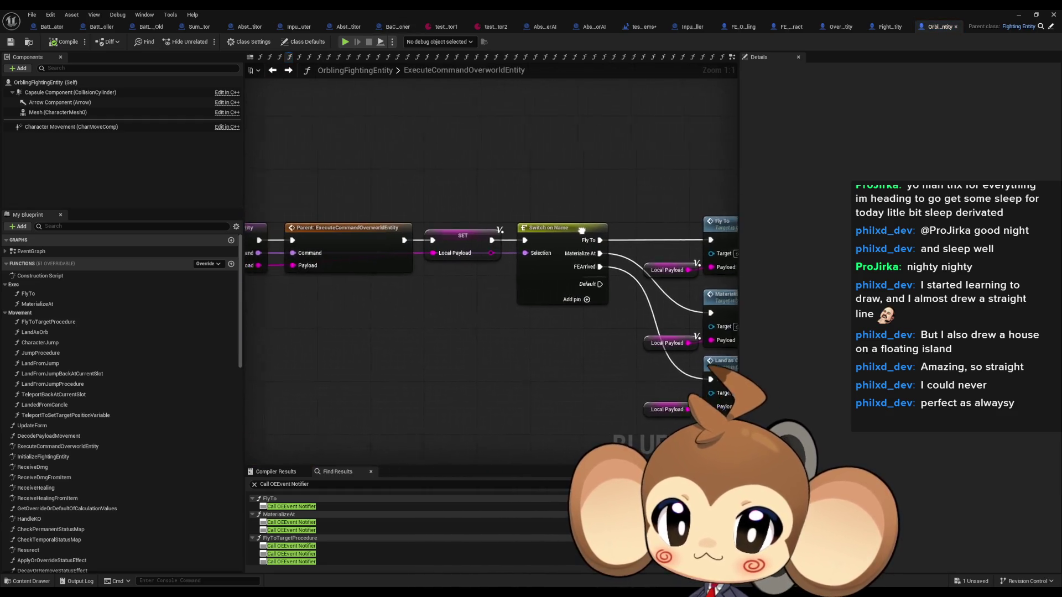
- Inspect the Switch on Name pins and middle Local Payload, then revisit MaterializeAt and OverworldEntity
mouse_move(484, 185)
mouse_down()
mouse_move(514, 350)
mouse_move(531, 278)
mouse_move(671, 283)
mouse_move(503, 277)
mouse_up()
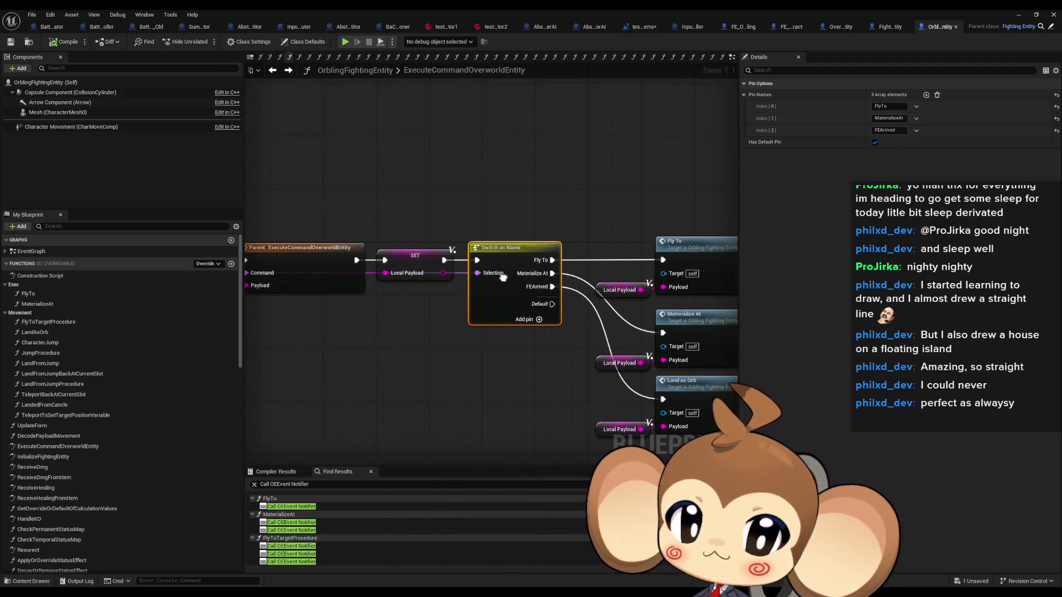
drag(730, 320, 629, 311)
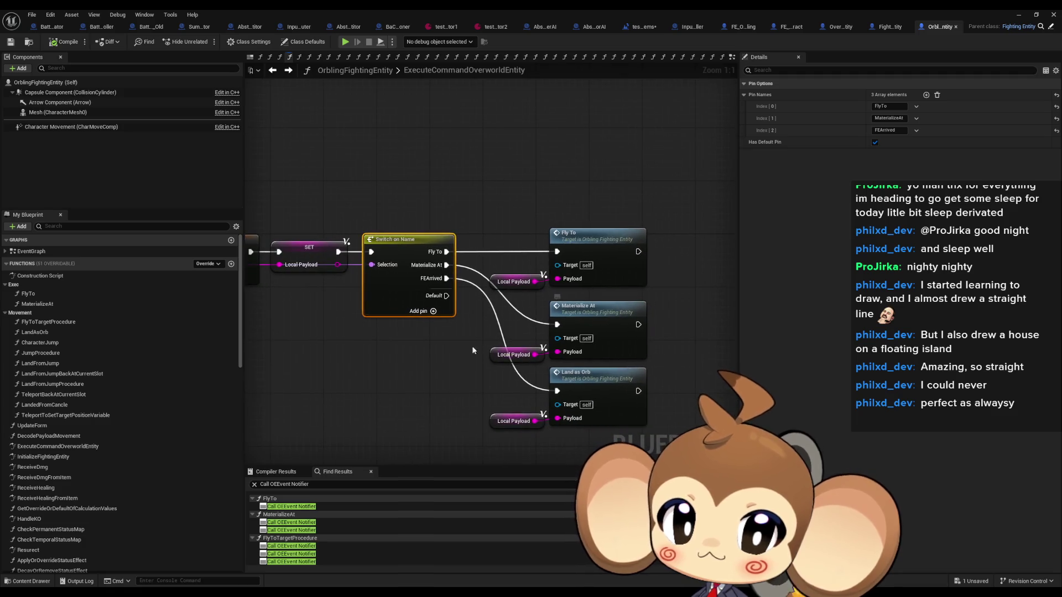
click(515, 355)
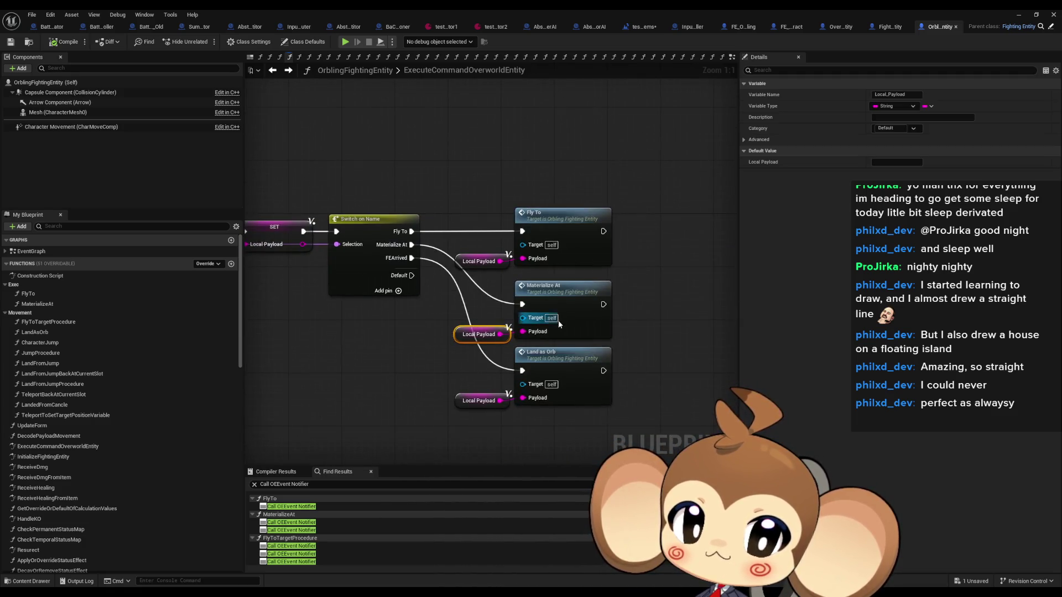
double_click(575, 305)
scroll(548, 293, up, 5)
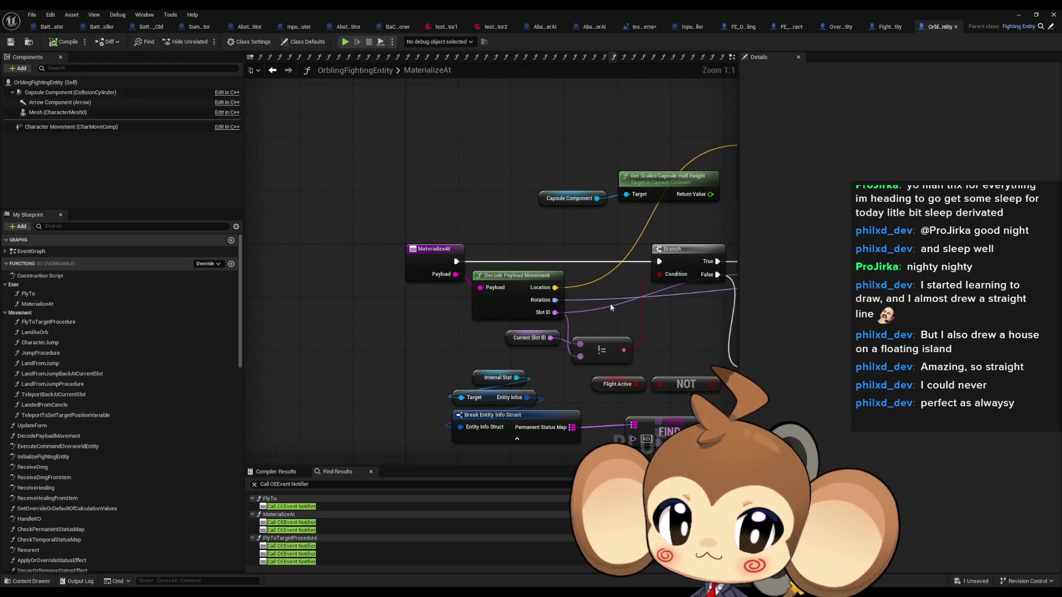
click(875, 30)
click(837, 26)
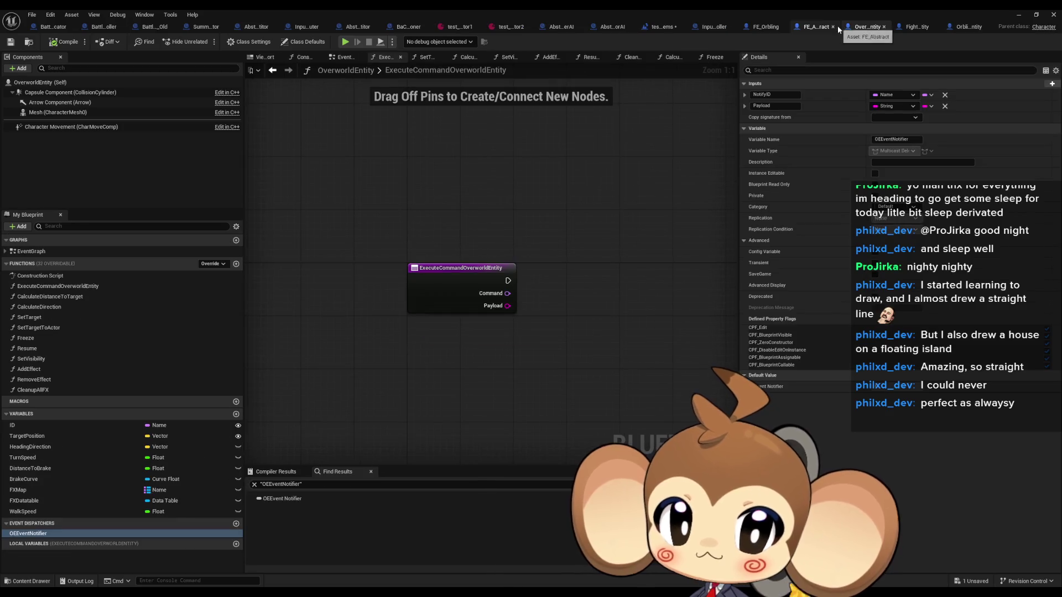
- Look through the FE_Abstract, FE_Orbling, OverworldEntity and FightingEntity blueprints, ending on OrblingFightingEntity
click(963, 25)
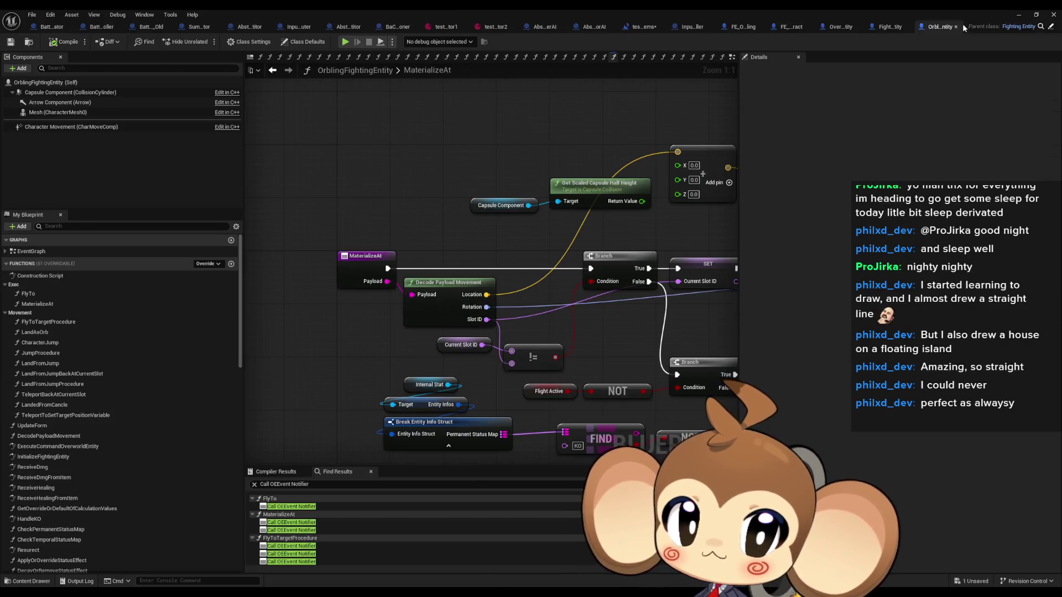
click(784, 31)
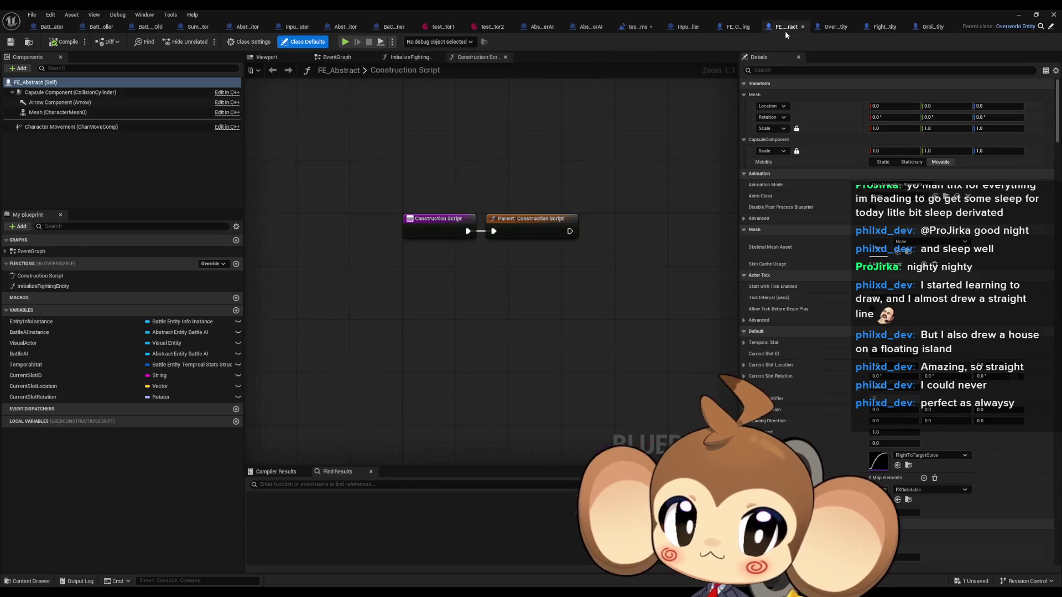
click(730, 31)
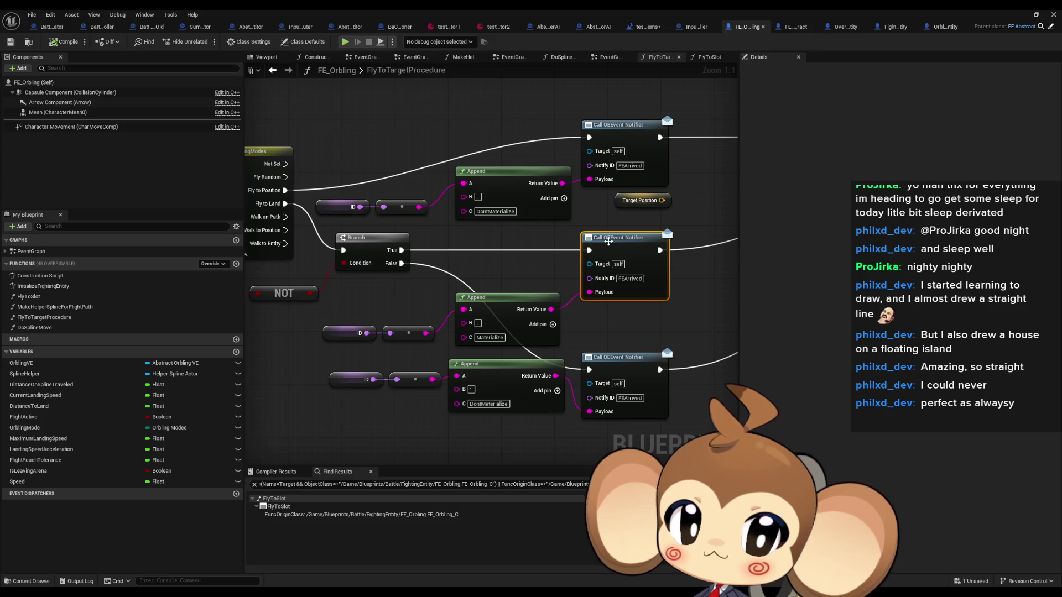
click(856, 31)
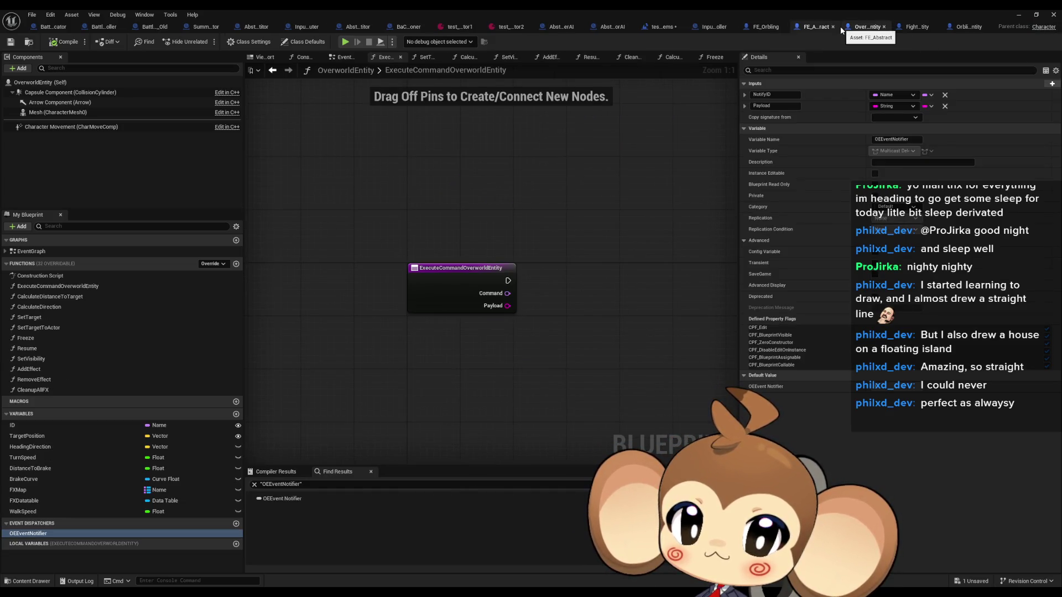
click(912, 27)
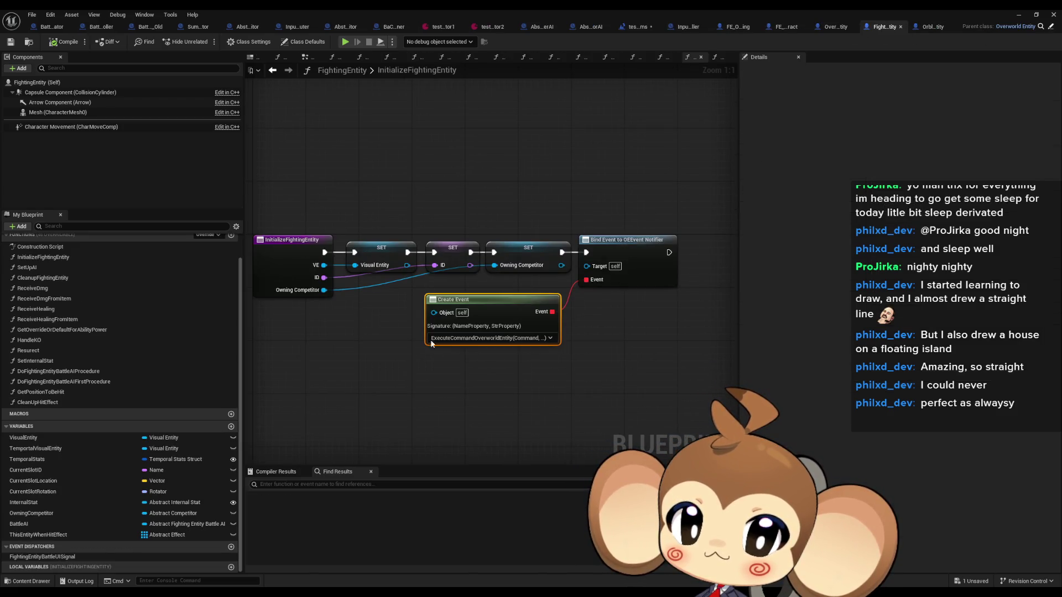
scroll(86, 293, up, 1)
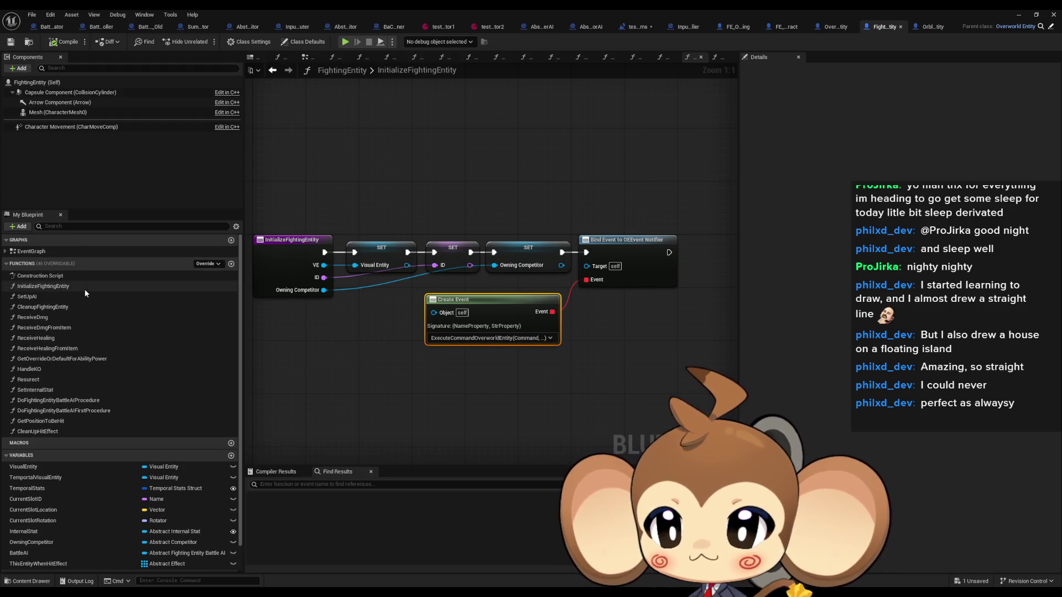
click(934, 27)
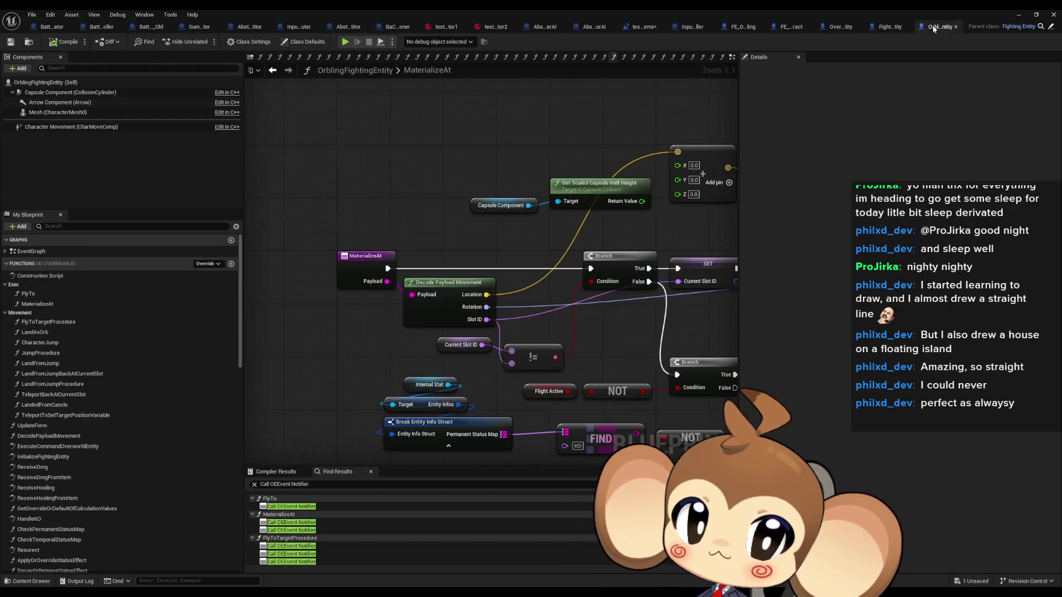
- Trace ExecuteCommandOverworldEntity into its parent implementation, MaterializeAt and LandAsOrb graphs
double_click(67, 449)
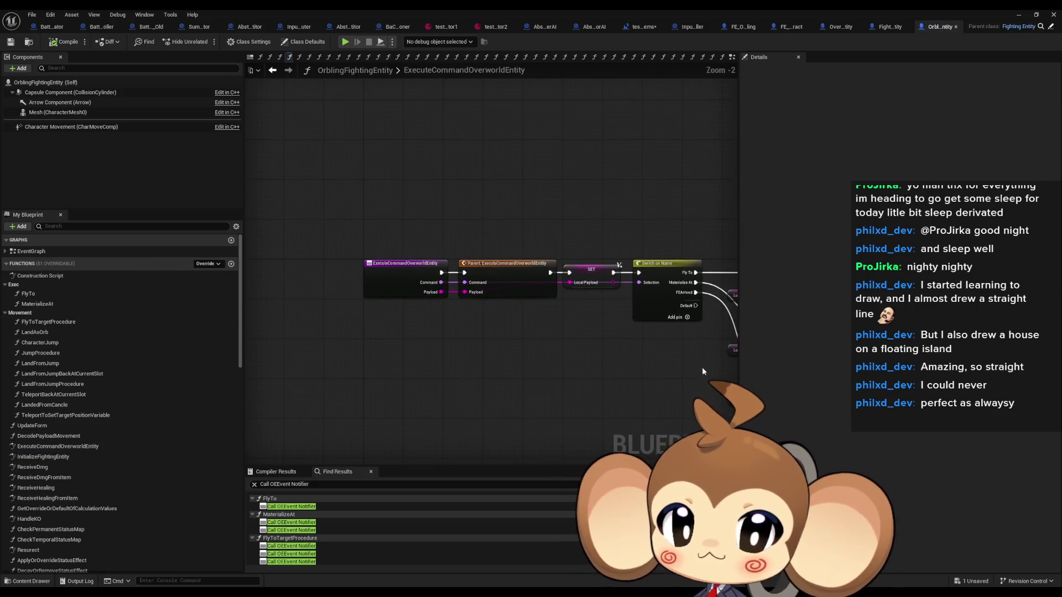
double_click(525, 276)
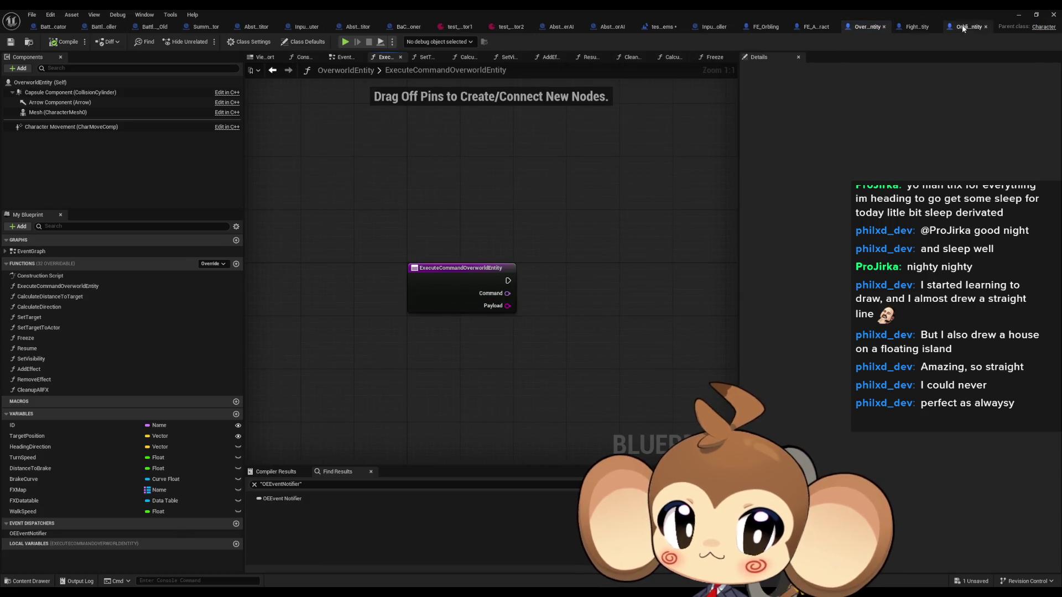
click(963, 28)
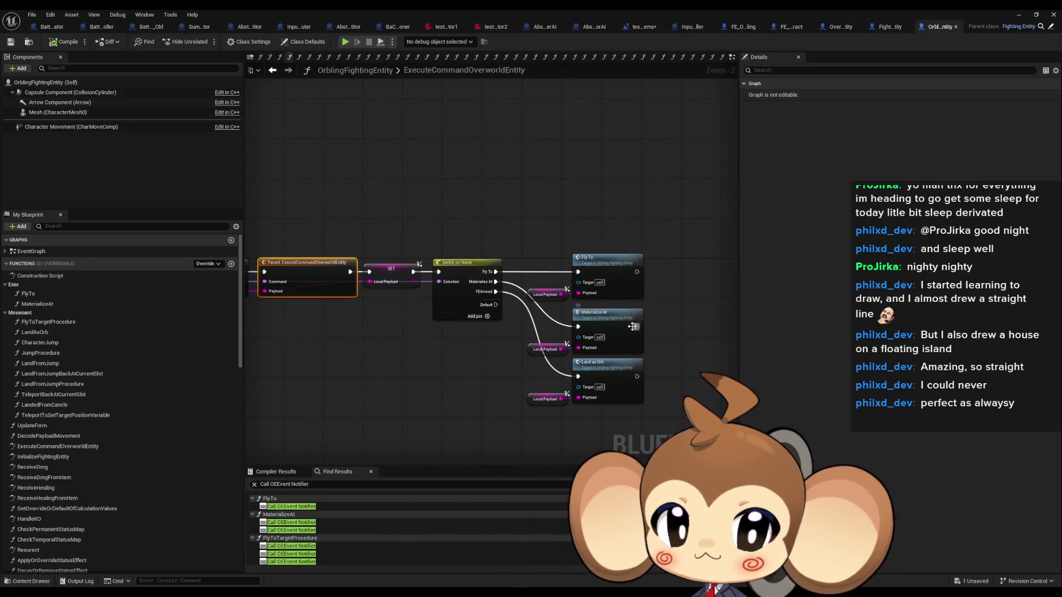
double_click(609, 323)
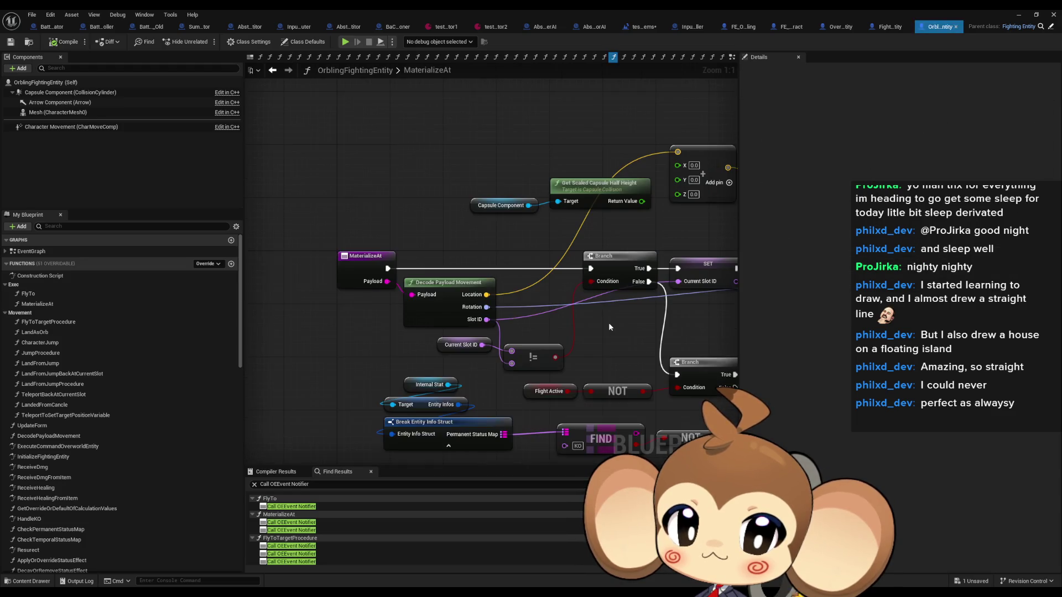
click(273, 70)
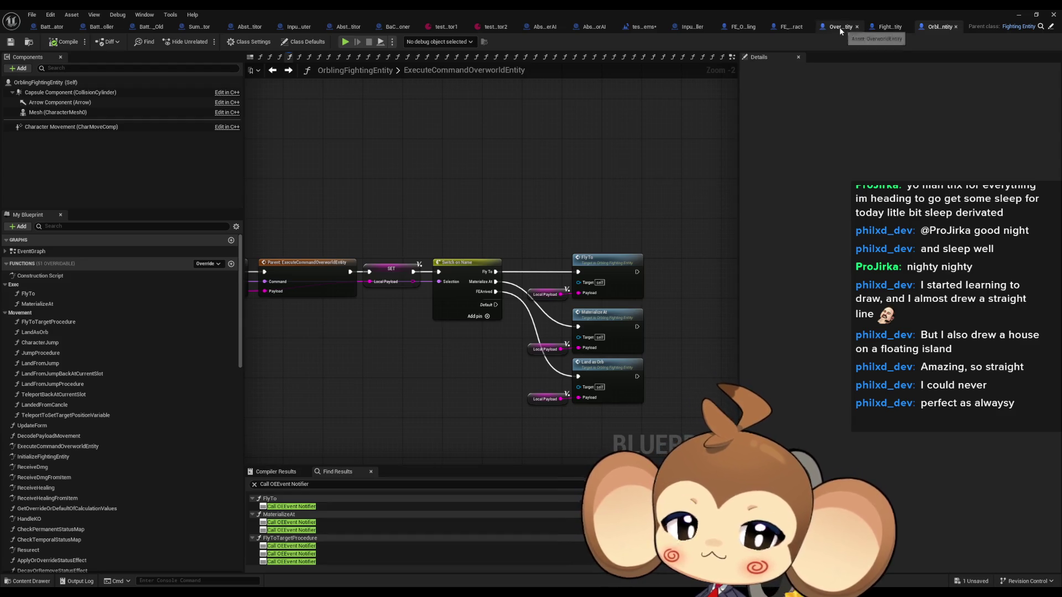
double_click(591, 369)
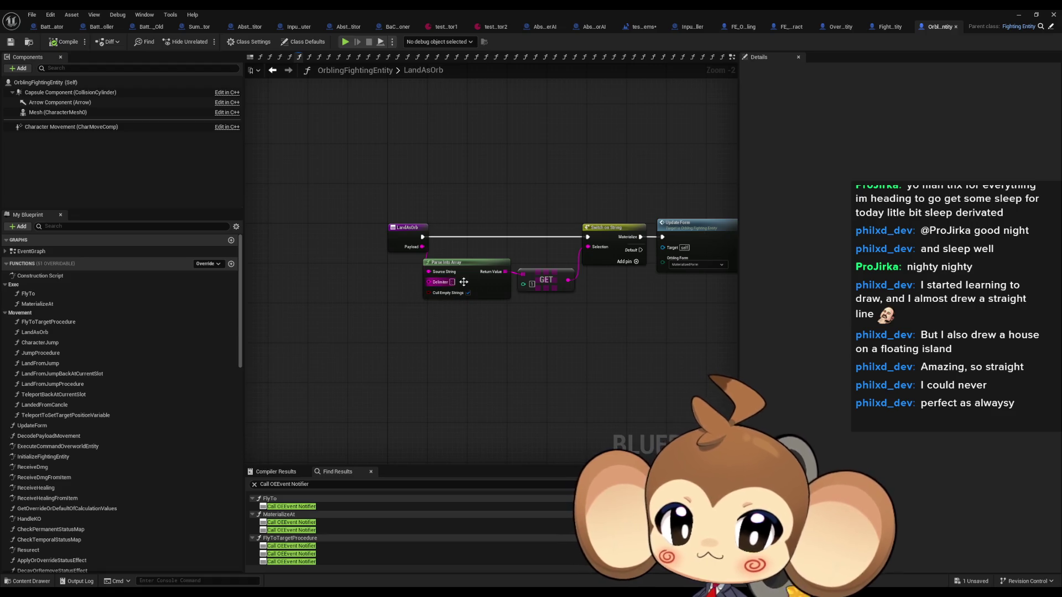
- Inspect LandAsOrb's Switch on String and Update Form nodes, then move on to FE_Orbling
drag(499, 303, 537, 265)
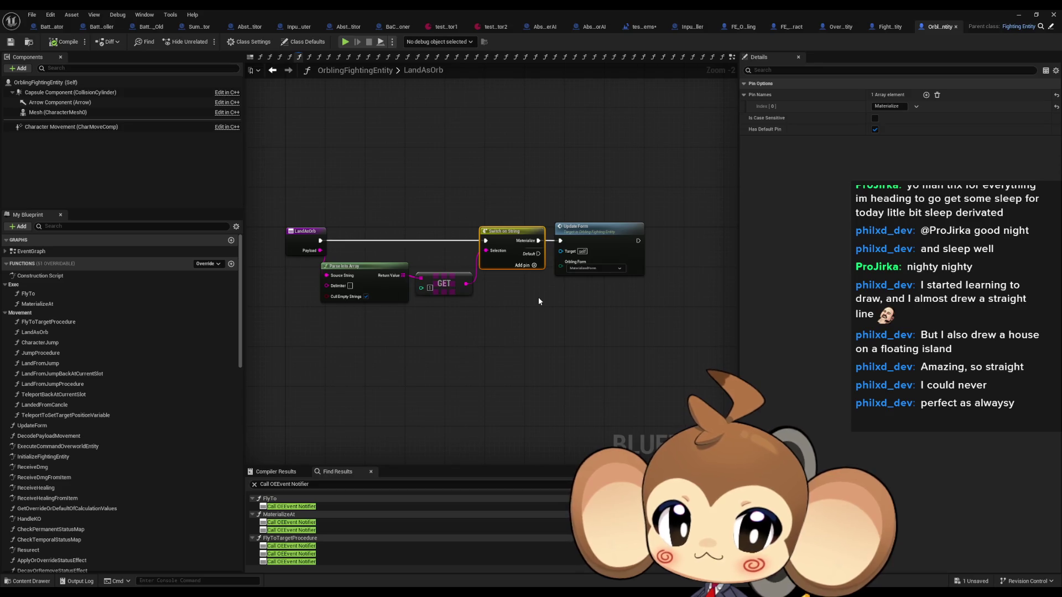
click(607, 228)
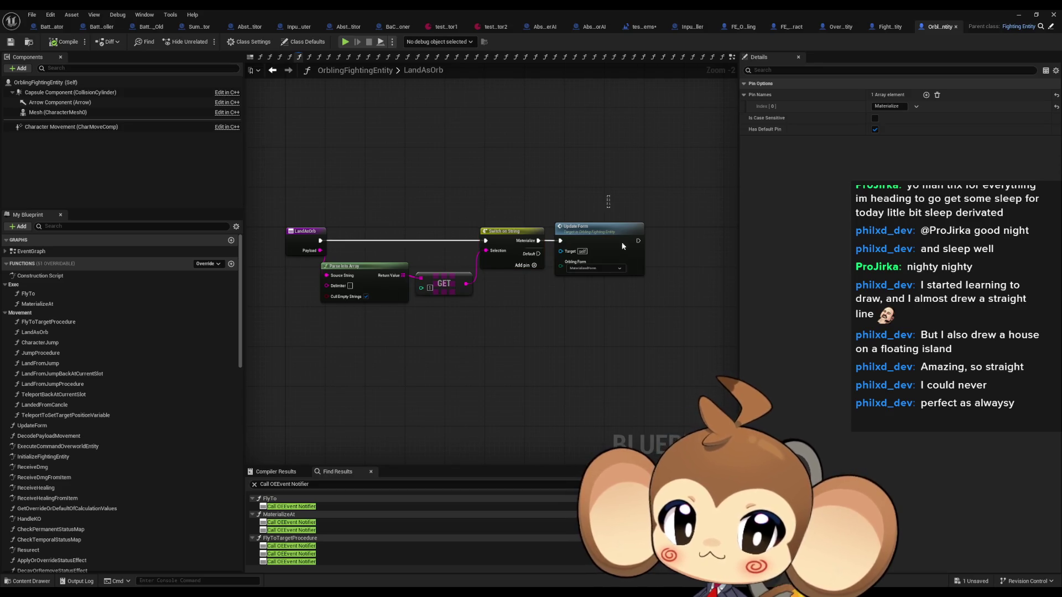
click(659, 336)
click(841, 26)
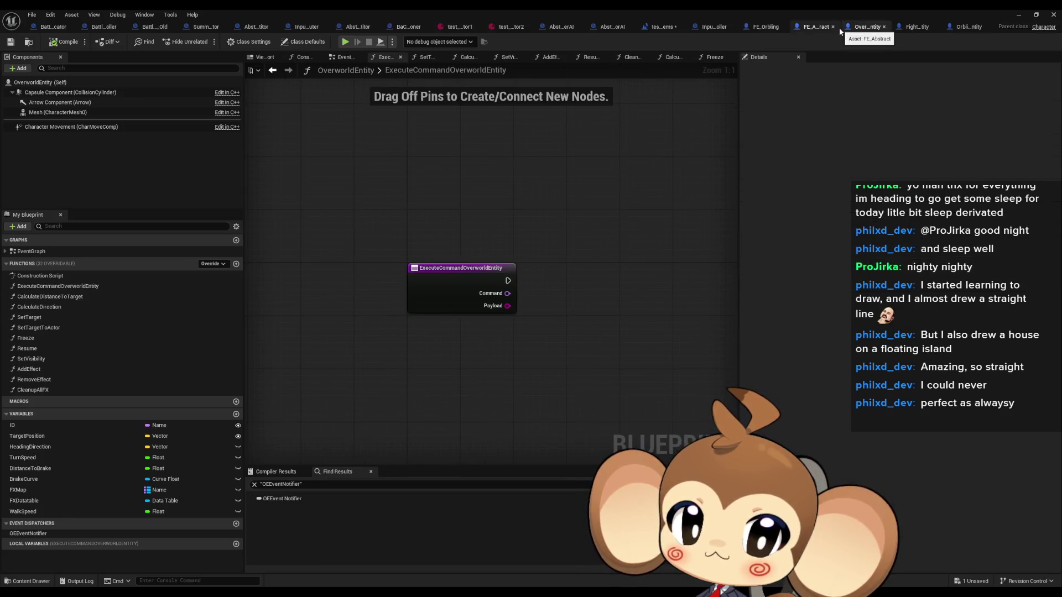
click(968, 27)
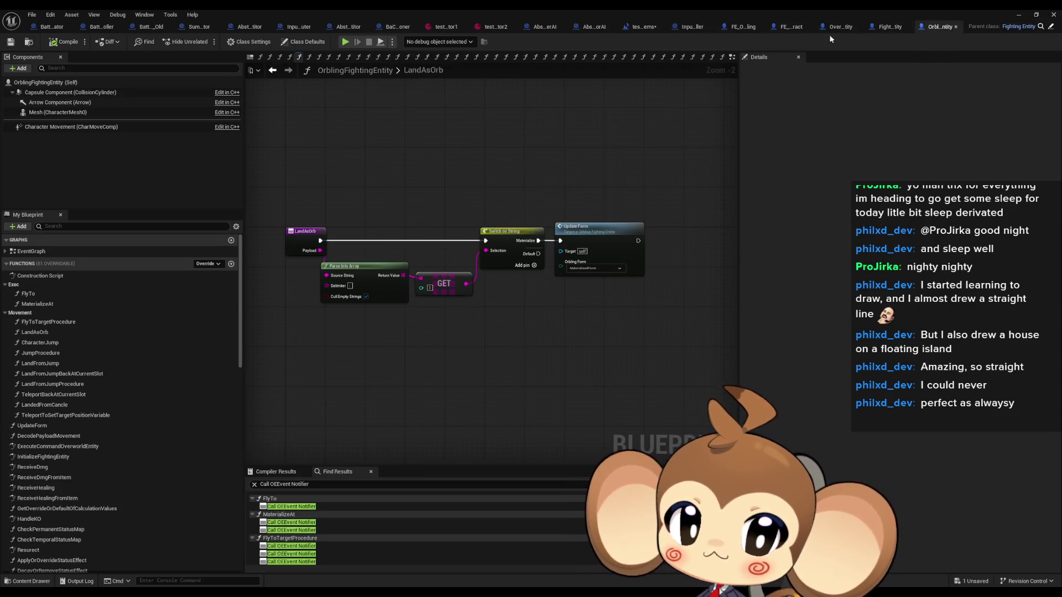
click(738, 28)
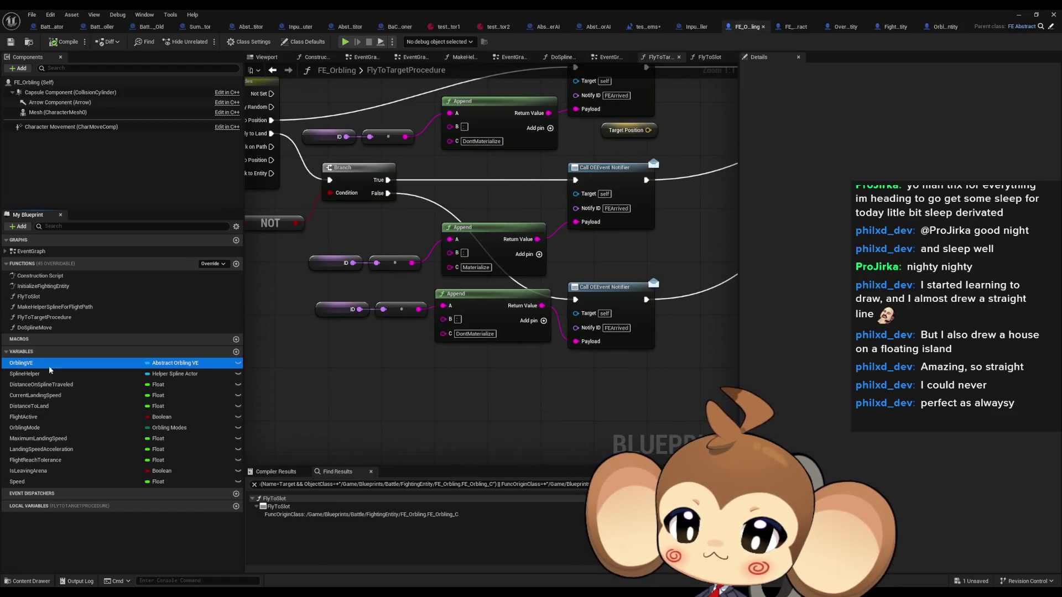
- On the Branch True path, call Update Form on Orbling VE with MaterializedForm
drag(22, 363, 439, 416)
click(389, 421)
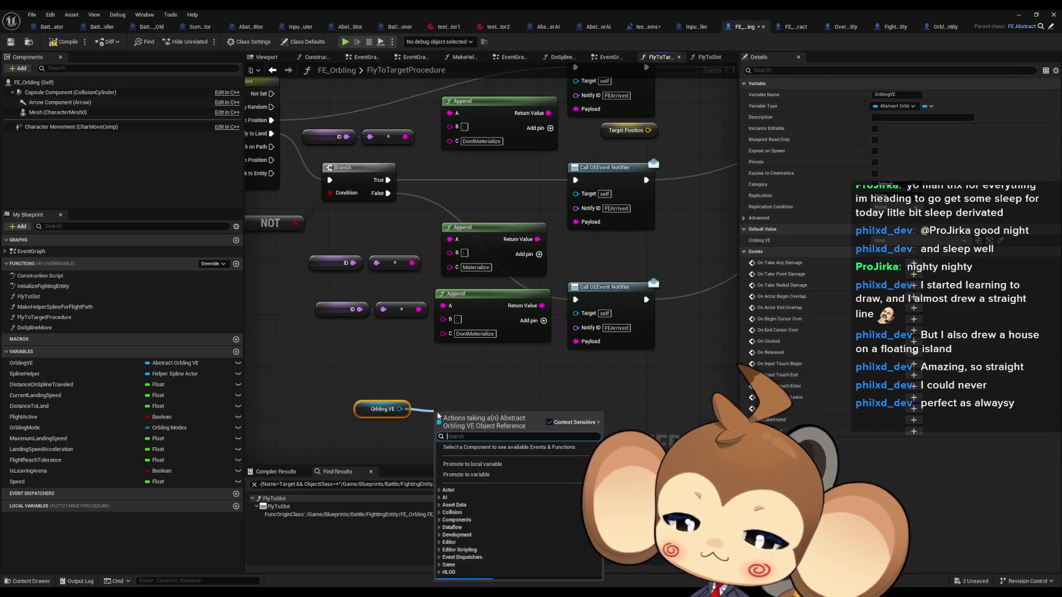
text(update)
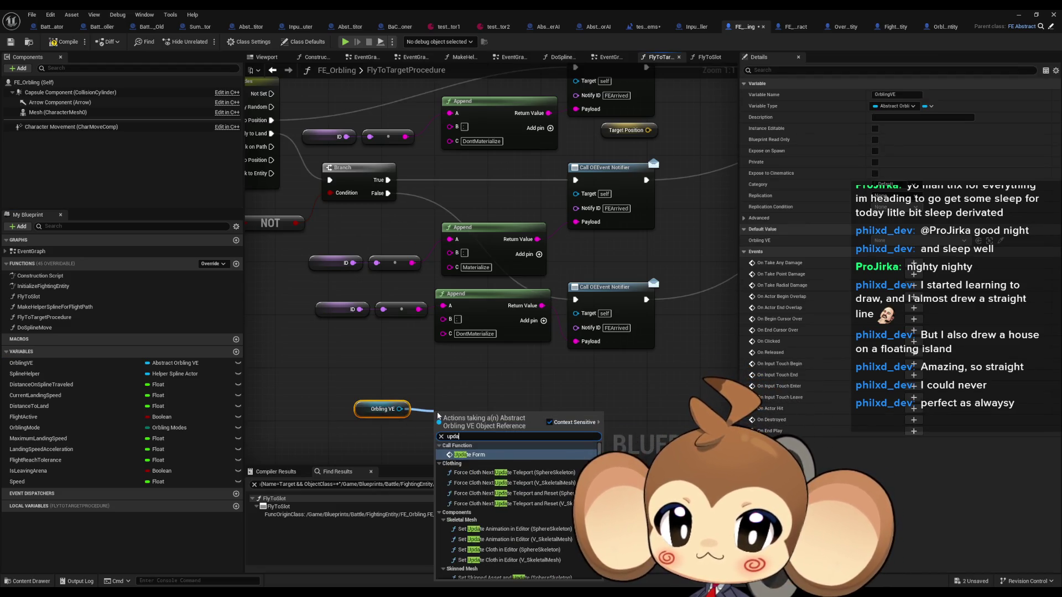
key(Return)
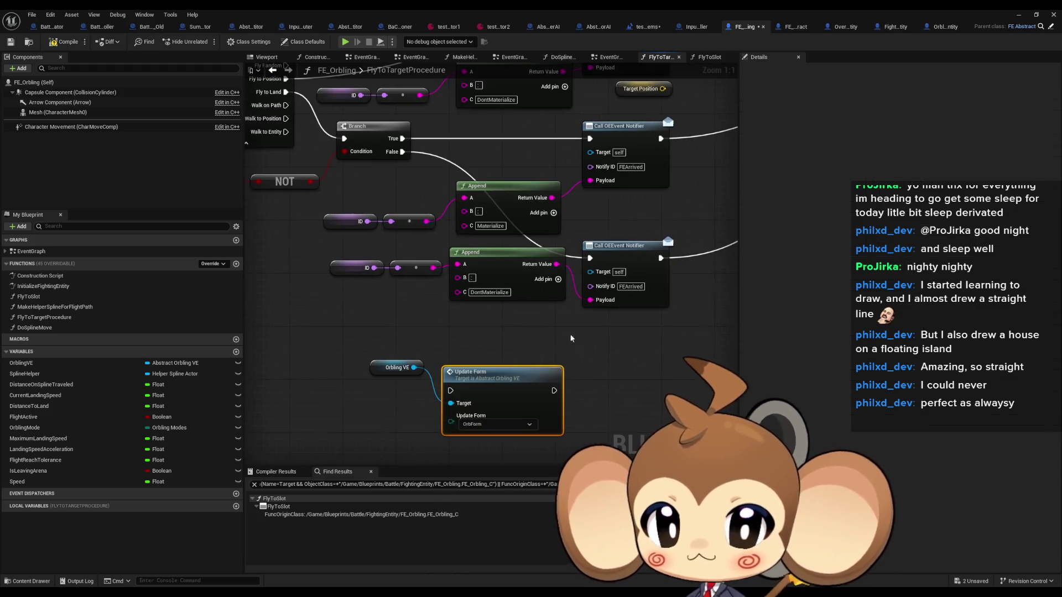
click(494, 425)
click(496, 444)
mouse_move(496, 399)
mouse_down()
mouse_move(608, 145)
mouse_move(590, 139)
mouse_up()
drag(402, 138, 451, 377)
key(alt+Tab)
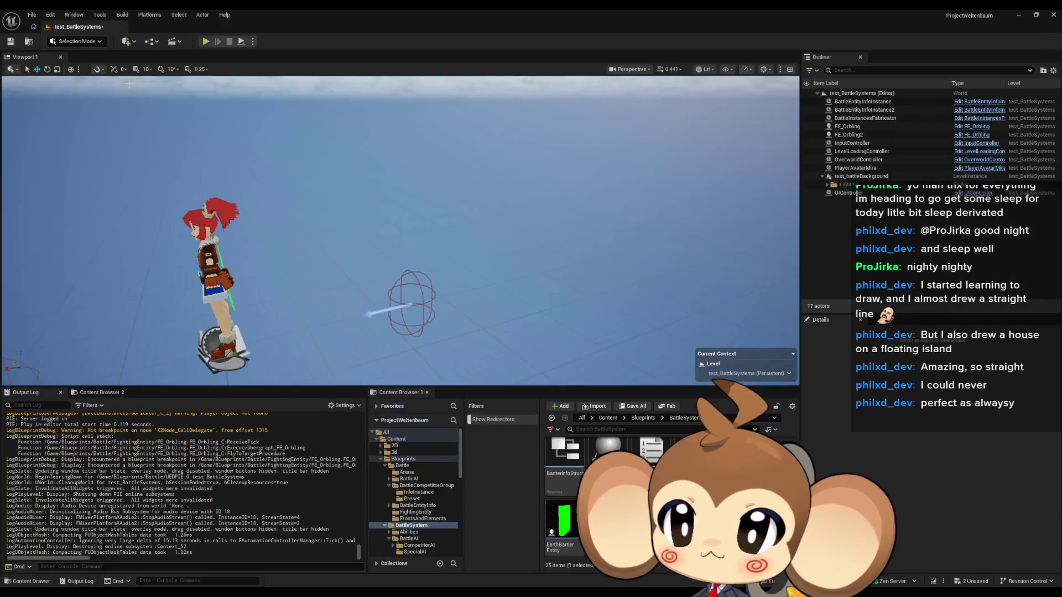
- Play the battle in editor, eject, and move the camera over the orbling formation
click(205, 42)
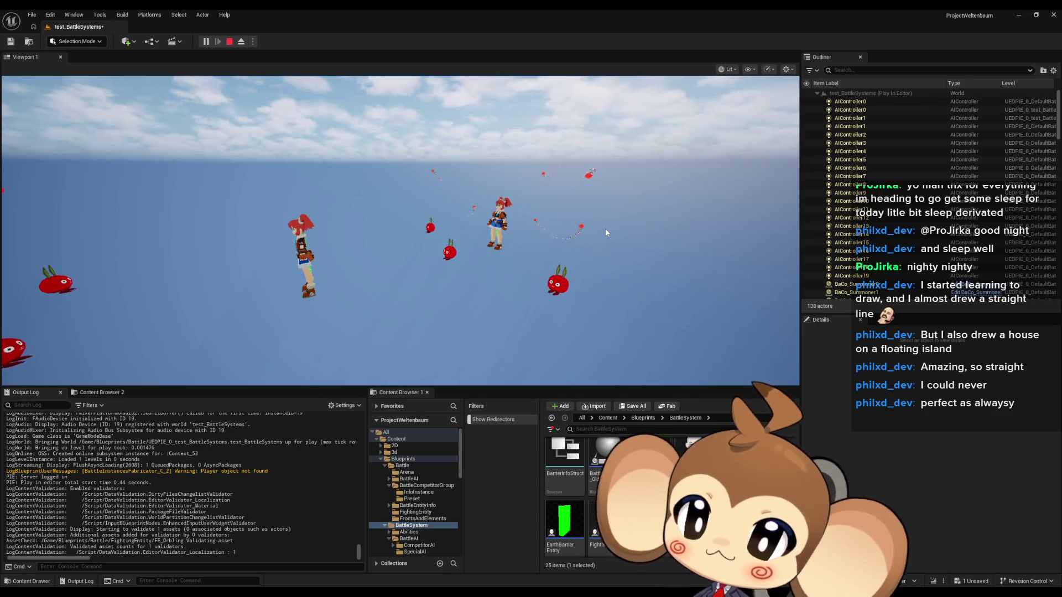
click(241, 41)
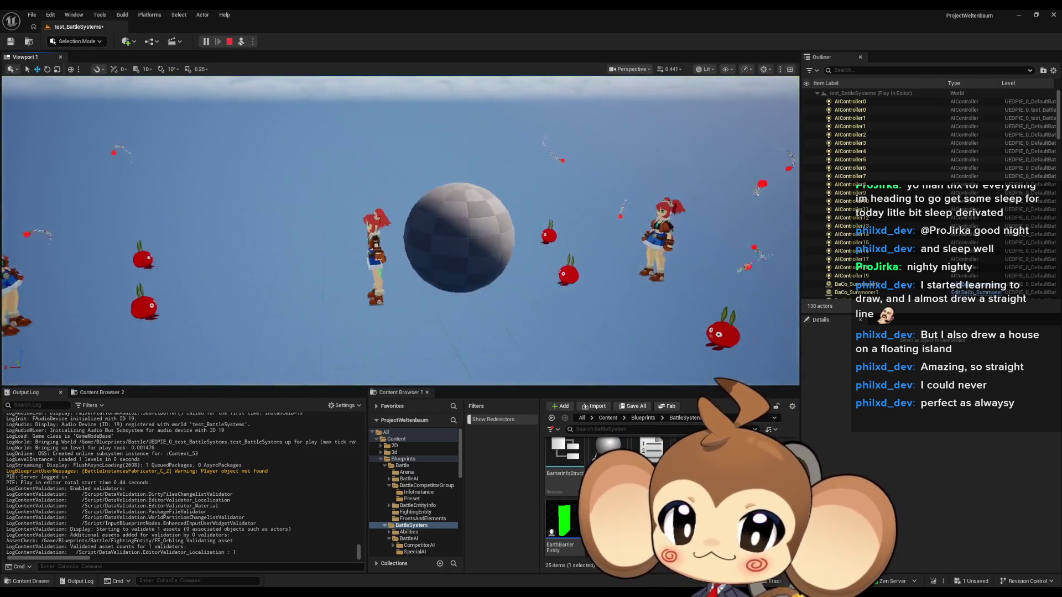
scroll(448, 205, down, 10)
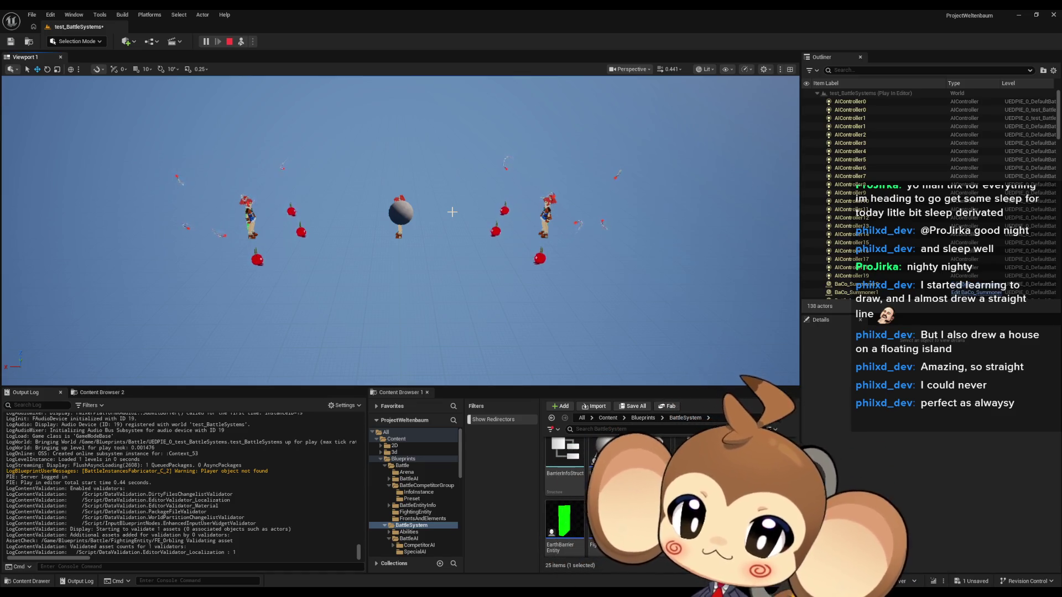
drag(585, 280, 614, 266)
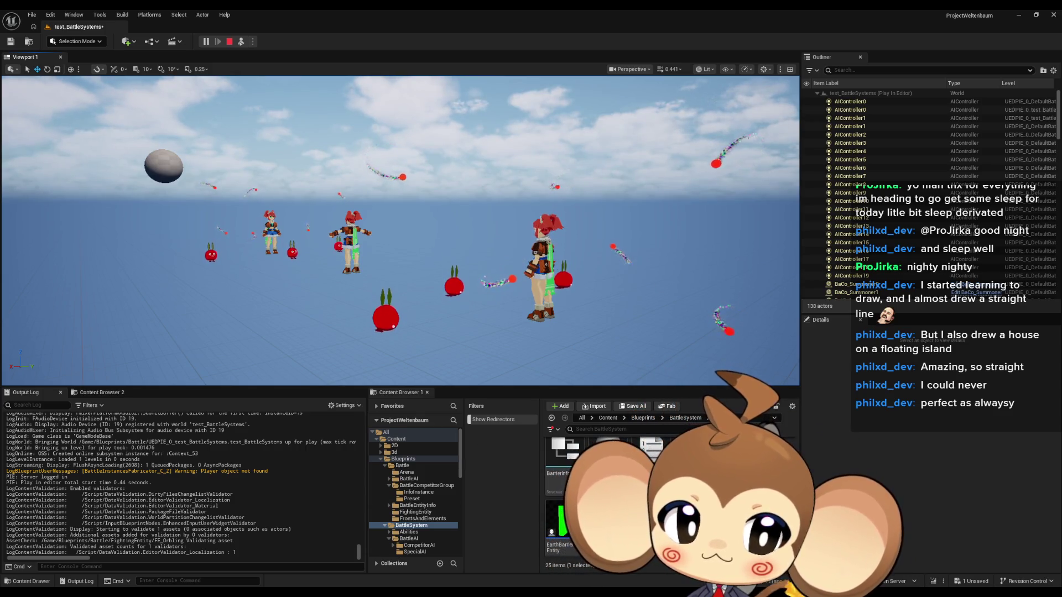
- Capture a screenshot of the running battle, stop Play-in-Editor, and tilt the level view downward
key(super+shift+s)
drag(191, 234, 230, 273)
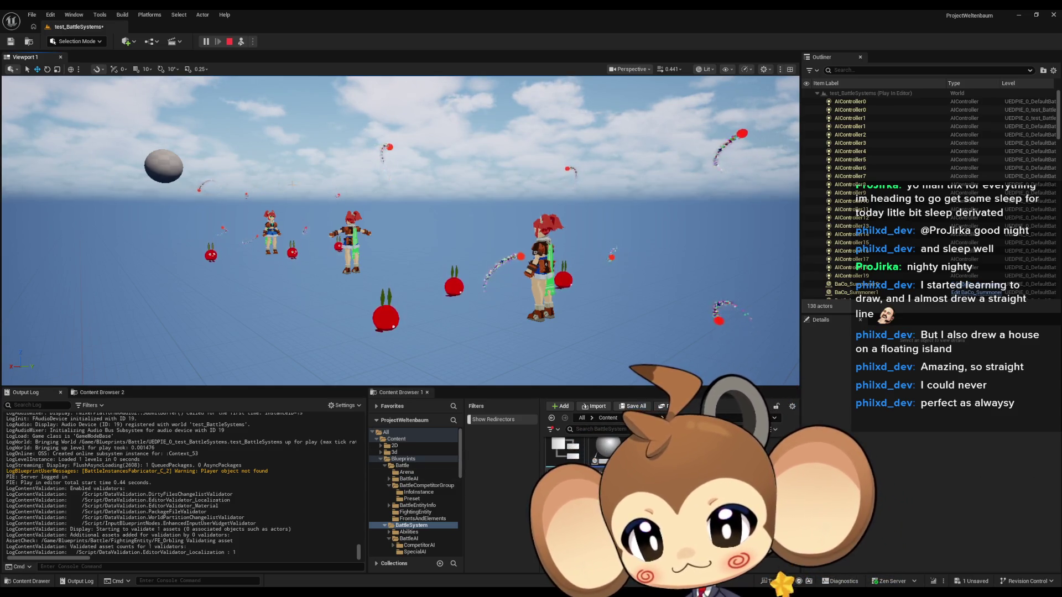
key(Escape)
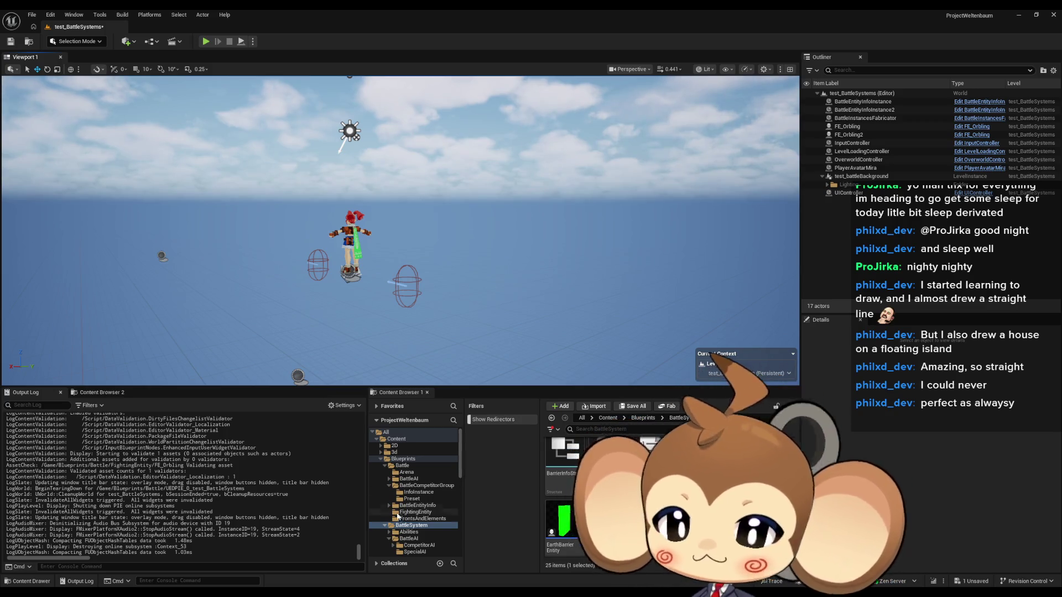
drag(387, 249, 390, 266)
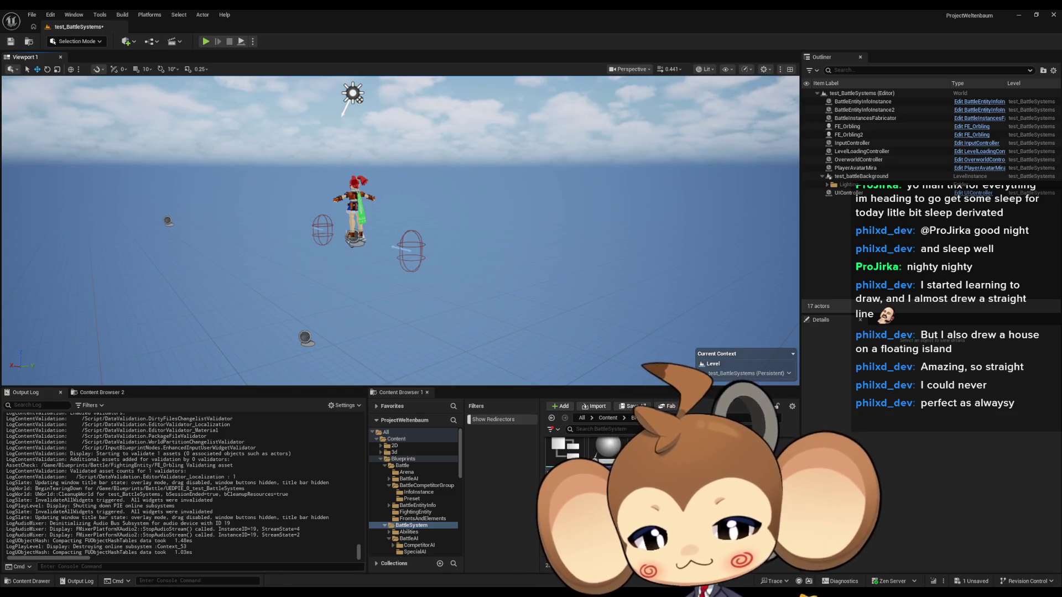
- In FE_Orbling, move the Update Form node up and place the notifier node beside it
mouse_move(428, 577)
click(384, 569)
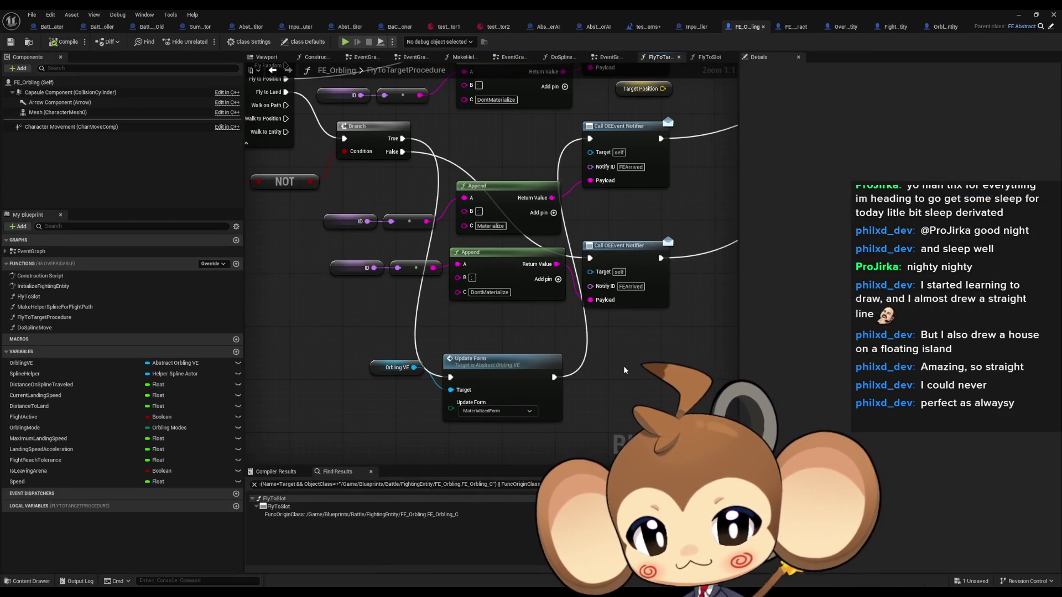
scroll(624, 381, down, 2)
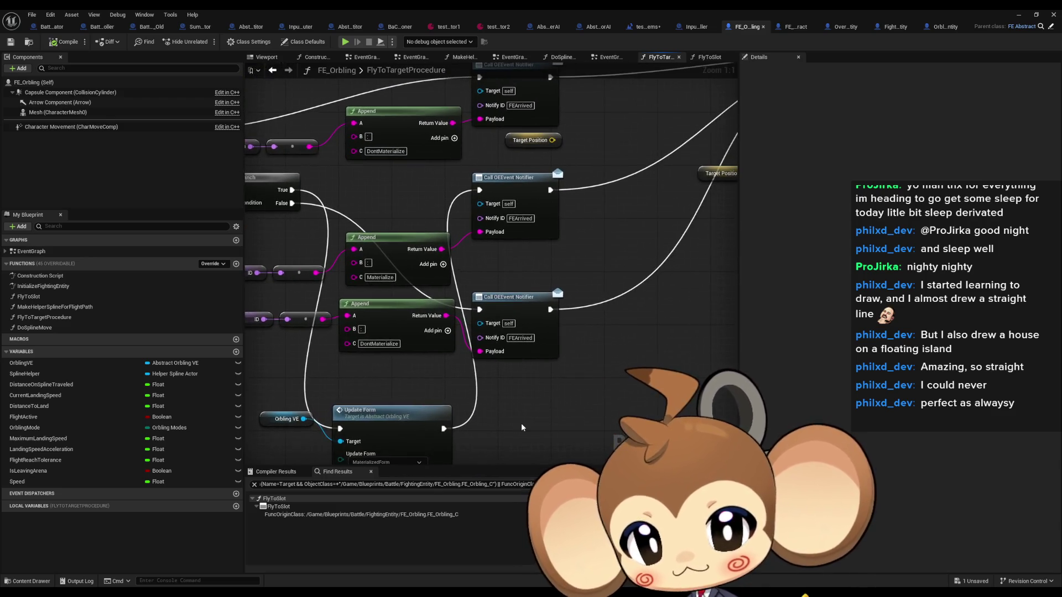
mouse_move(287, 297)
mouse_down()
mouse_move(506, 313)
mouse_move(513, 288)
mouse_move(524, 438)
mouse_up()
drag(421, 368, 415, 338)
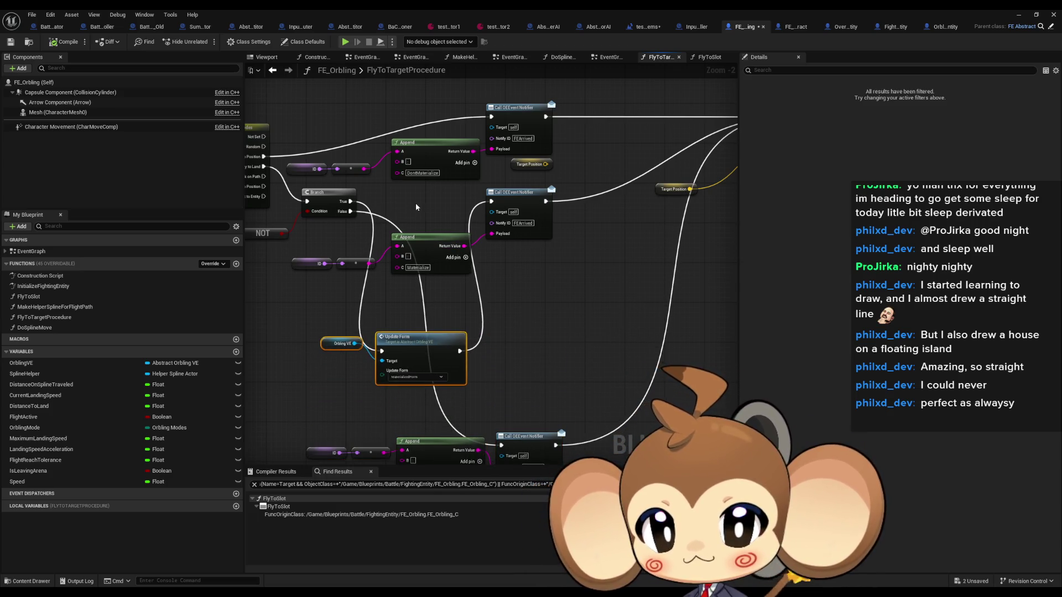
mouse_move(387, 280)
mouse_down()
mouse_move(510, 204)
mouse_move(505, 353)
mouse_up()
click(510, 204)
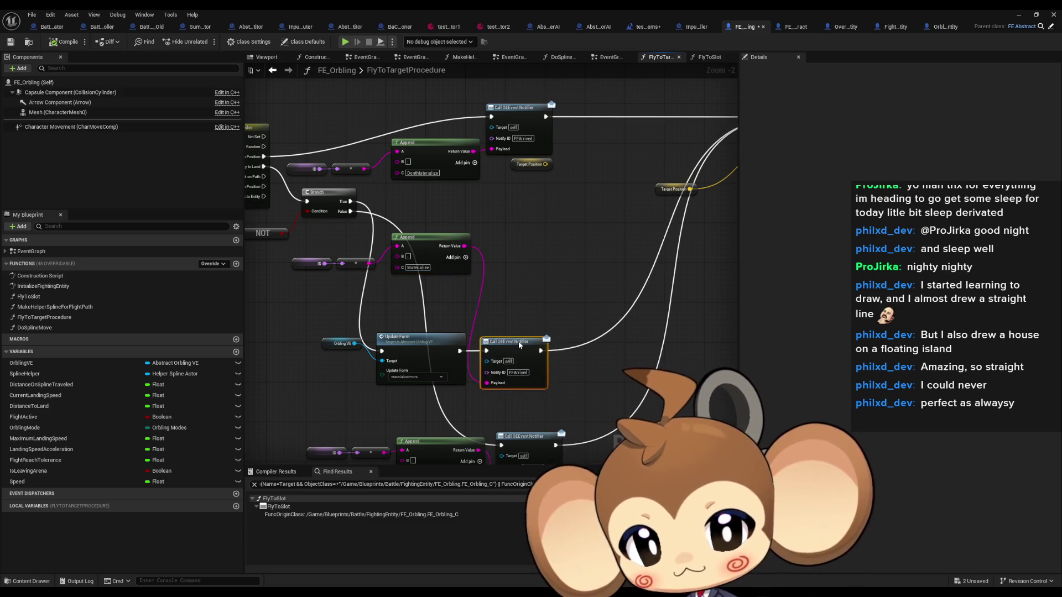
- Gather Append, ID and Orbling VE nodes around Update Form and move the group beside the Branch
shift+click(421, 338)
drag(421, 337, 482, 293)
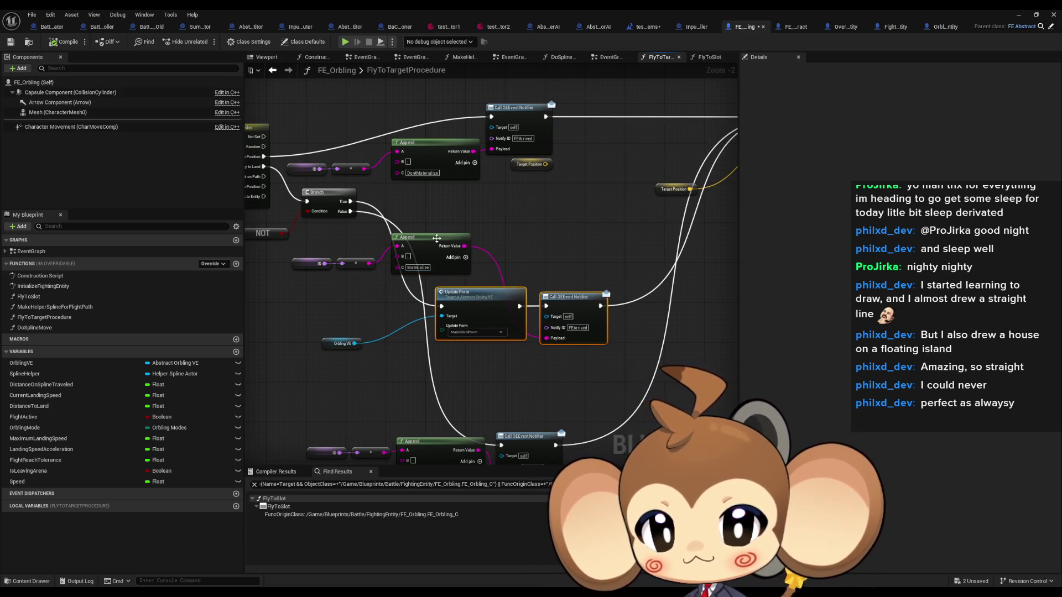
mouse_move(438, 241)
mouse_down()
mouse_move(482, 371)
mouse_move(492, 355)
mouse_up()
mouse_move(284, 251)
mouse_down()
mouse_move(381, 274)
mouse_move(400, 371)
mouse_move(420, 362)
mouse_up()
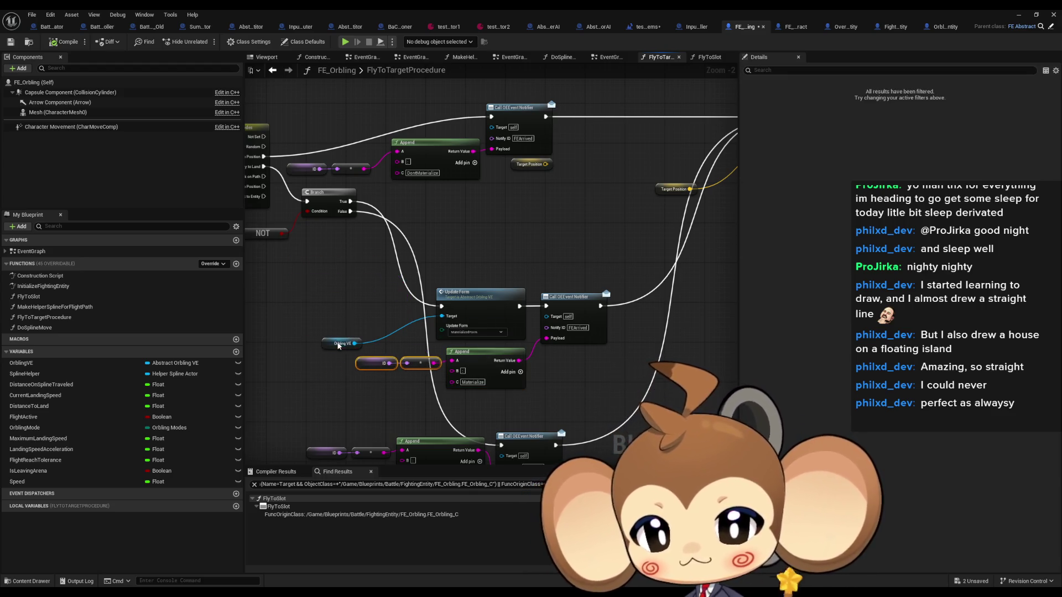
drag(341, 349, 410, 324)
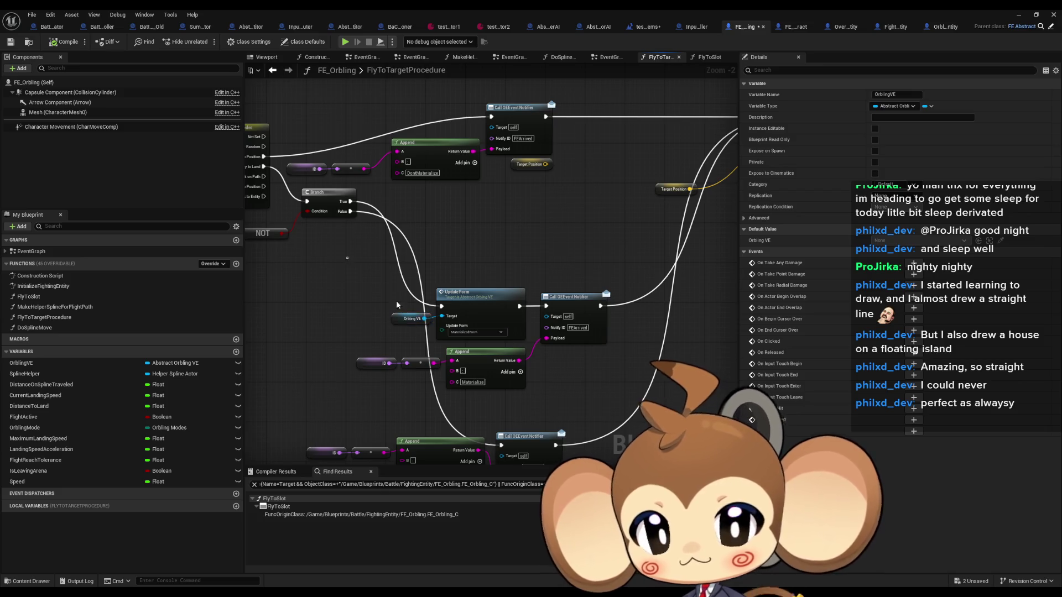
drag(354, 283, 612, 393)
drag(491, 302, 493, 200)
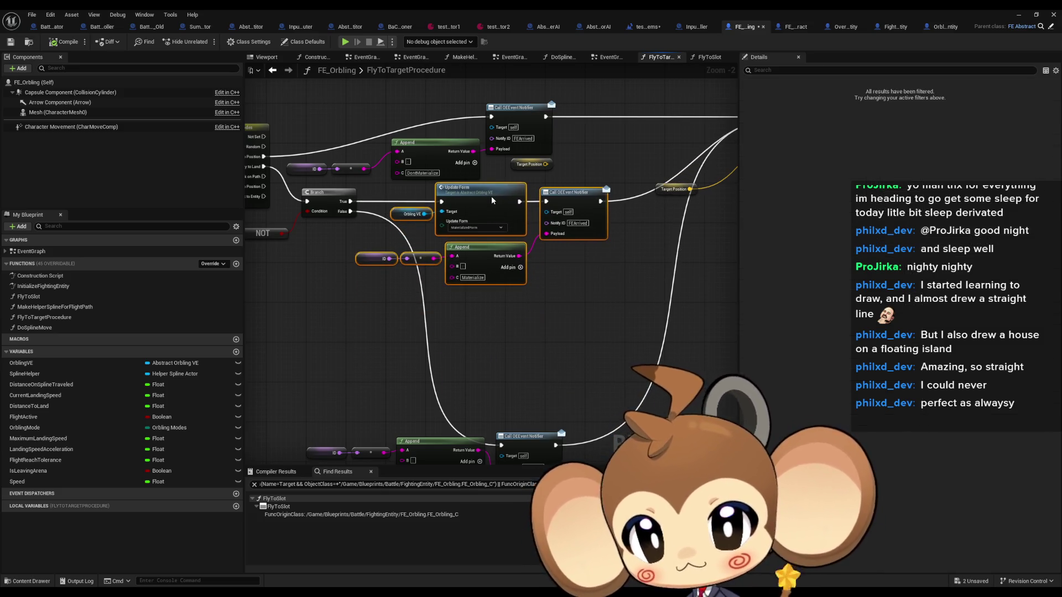
- Select the entity info and Break struct nodes near Switch on OrblingModes and show the Break node's pin options
mouse_move(389, 263)
mouse_down()
mouse_move(728, 364)
mouse_move(472, 345)
mouse_up()
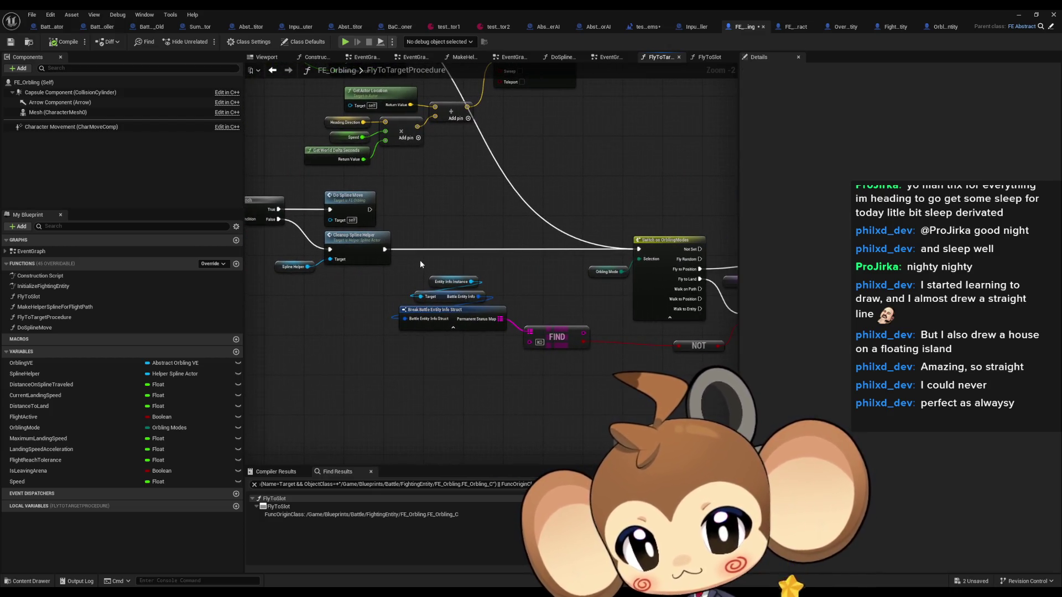
drag(424, 261, 457, 327)
mouse_move(585, 387)
mouse_down()
mouse_move(534, 364)
mouse_move(387, 233)
mouse_move(421, 365)
mouse_up()
click(410, 363)
- Hide the Permanent Status Map pin so the Break Battle Entity Info Struct node shows only ID
click(875, 106)
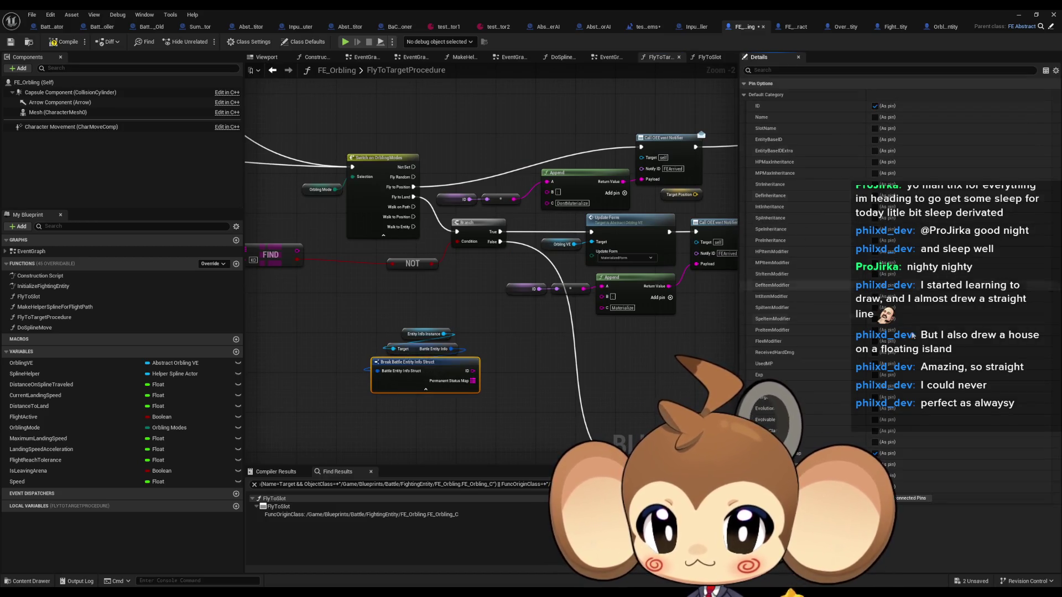
click(875, 454)
click(454, 440)
- Search the graph actions for 'get id', then 'call', before moving to the FE_Abstract blueprint
right_click(467, 421)
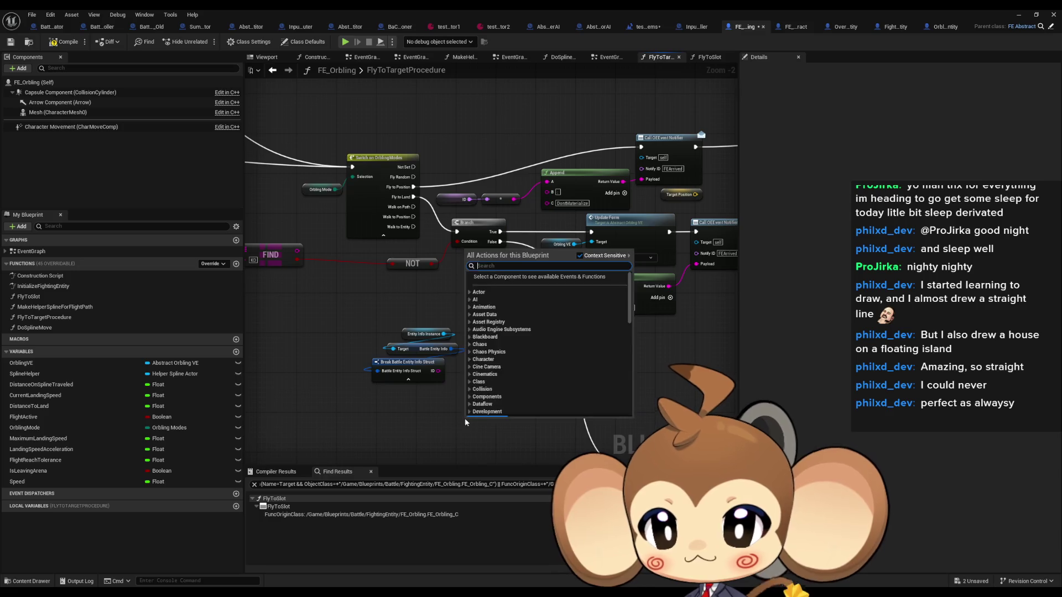
text(get id)
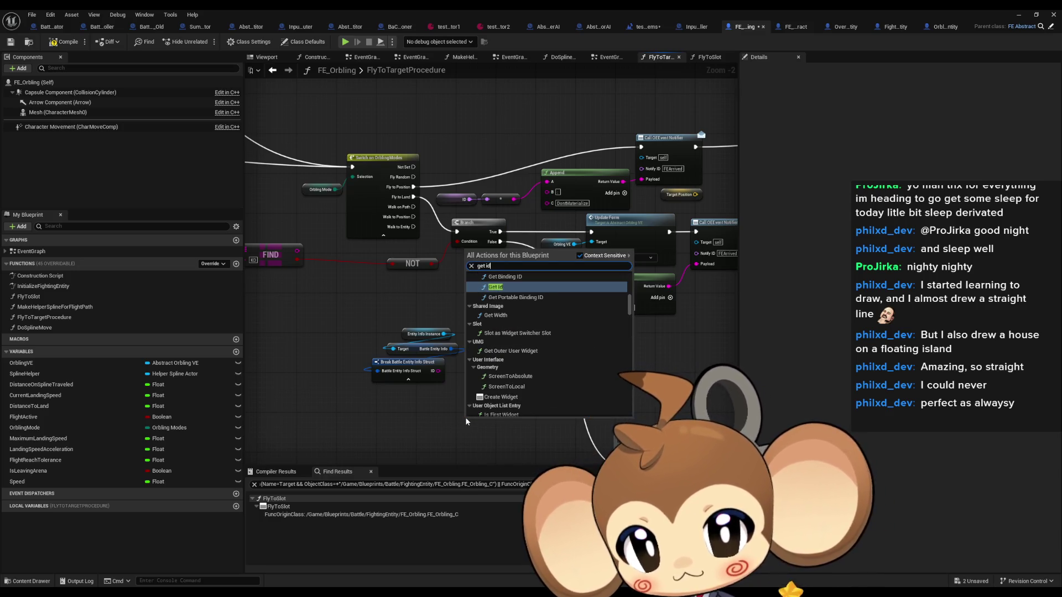
scroll(565, 380, up, 5)
scroll(566, 381, up, 5)
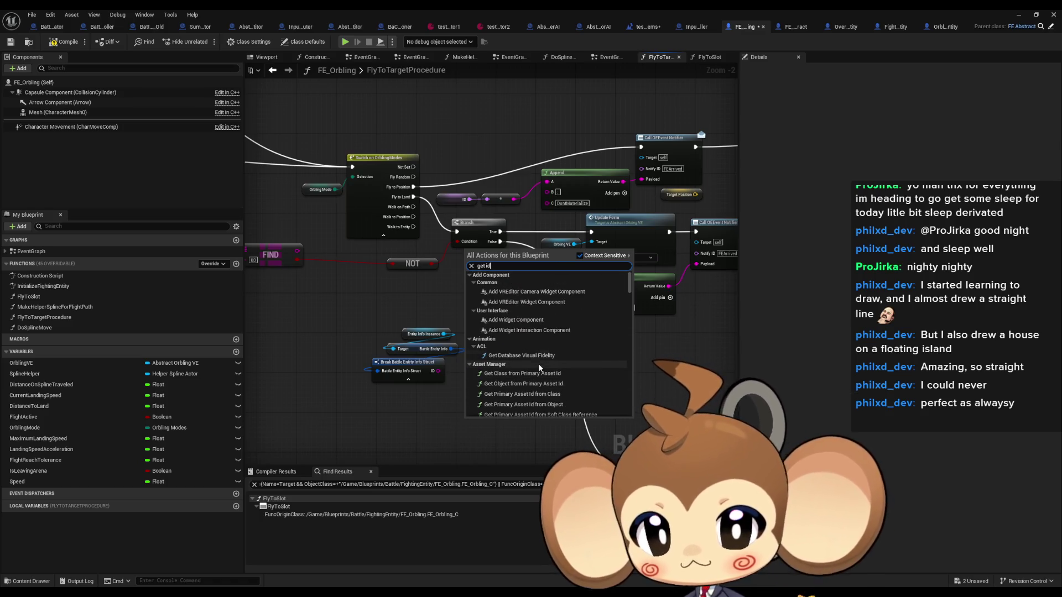
key(ctrl+a)
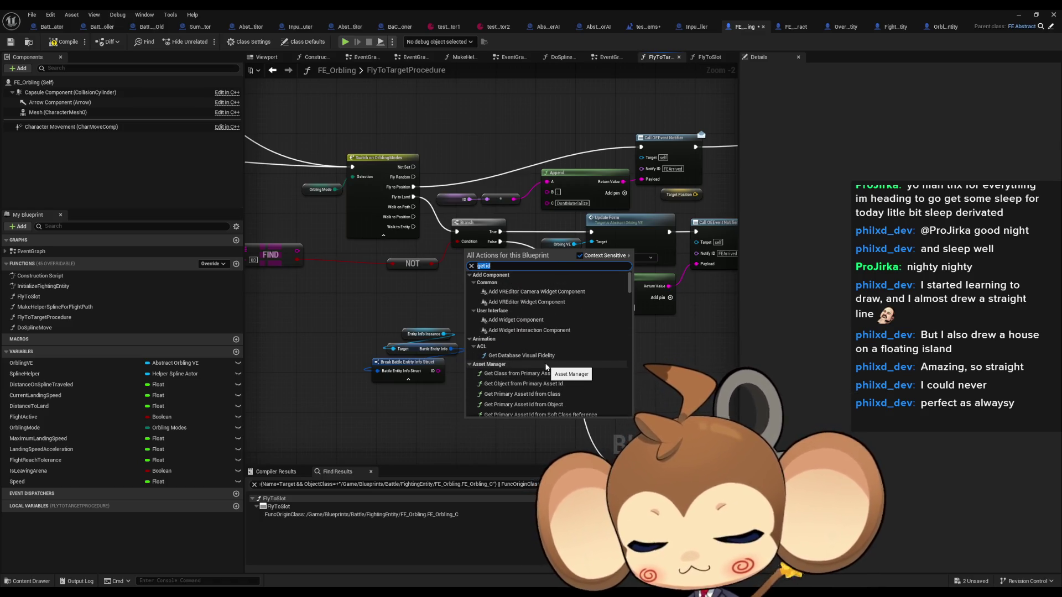
text(call)
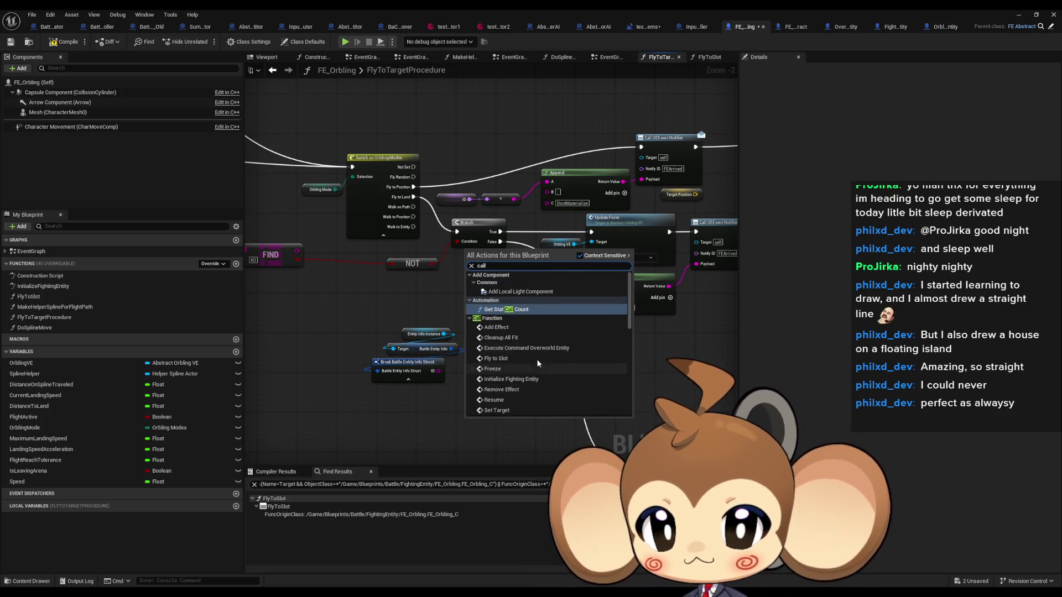
scroll(532, 311, down, 2)
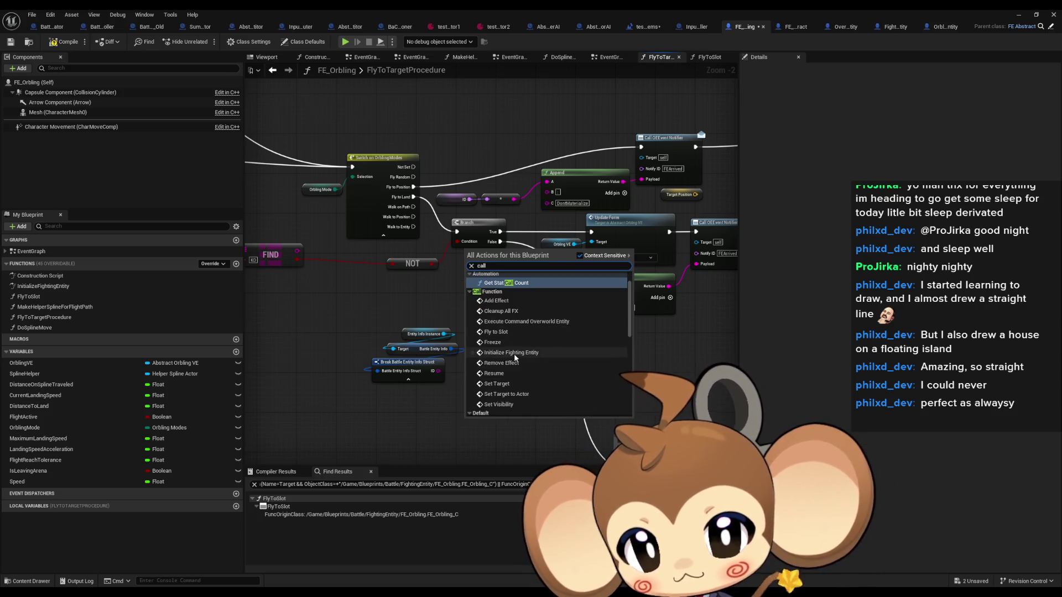
scroll(507, 407, down, 3)
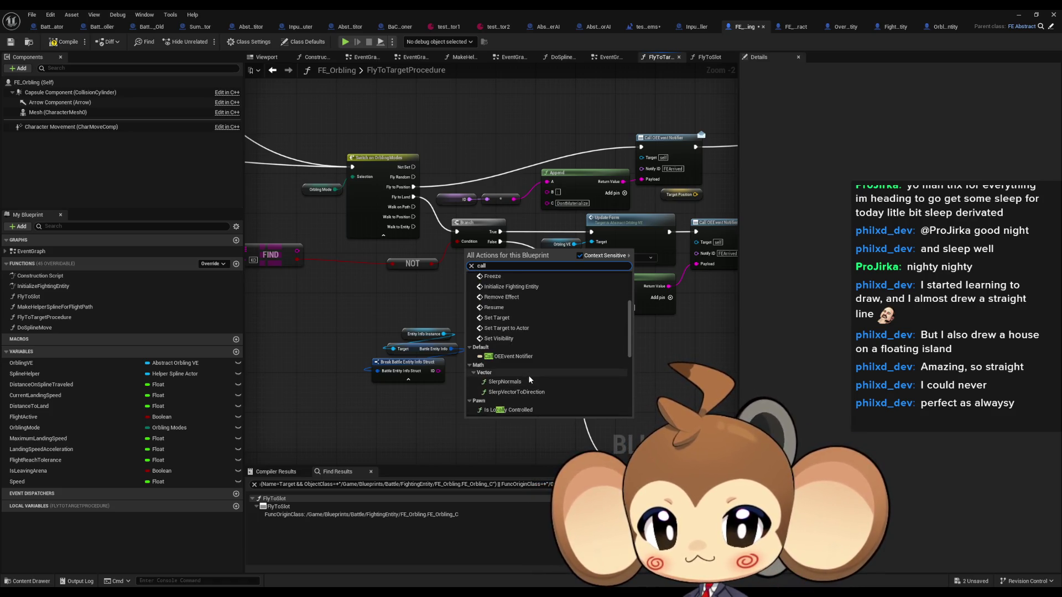
scroll(504, 401, up, 3)
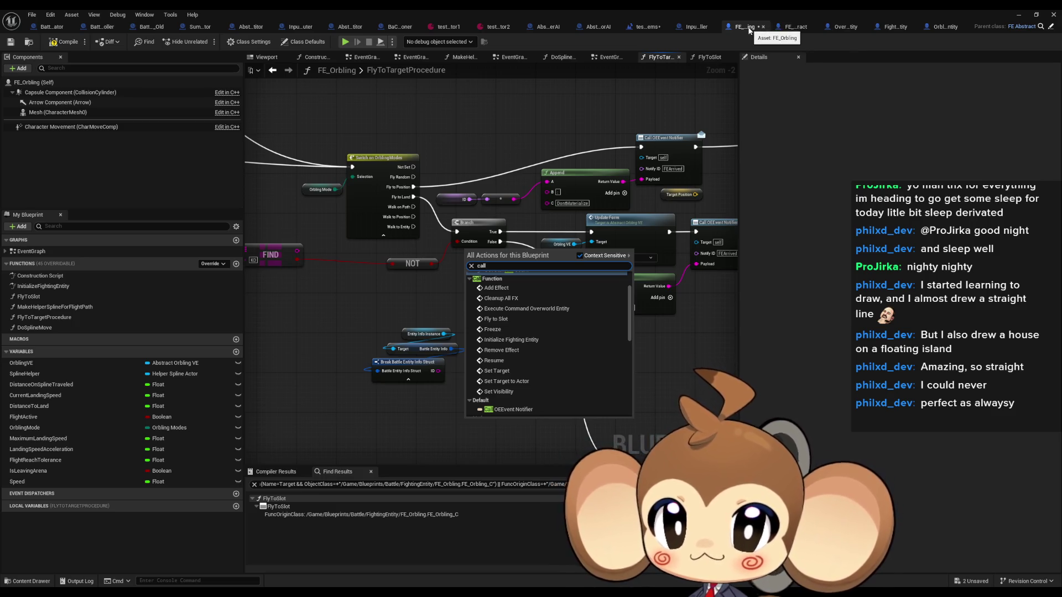
click(797, 31)
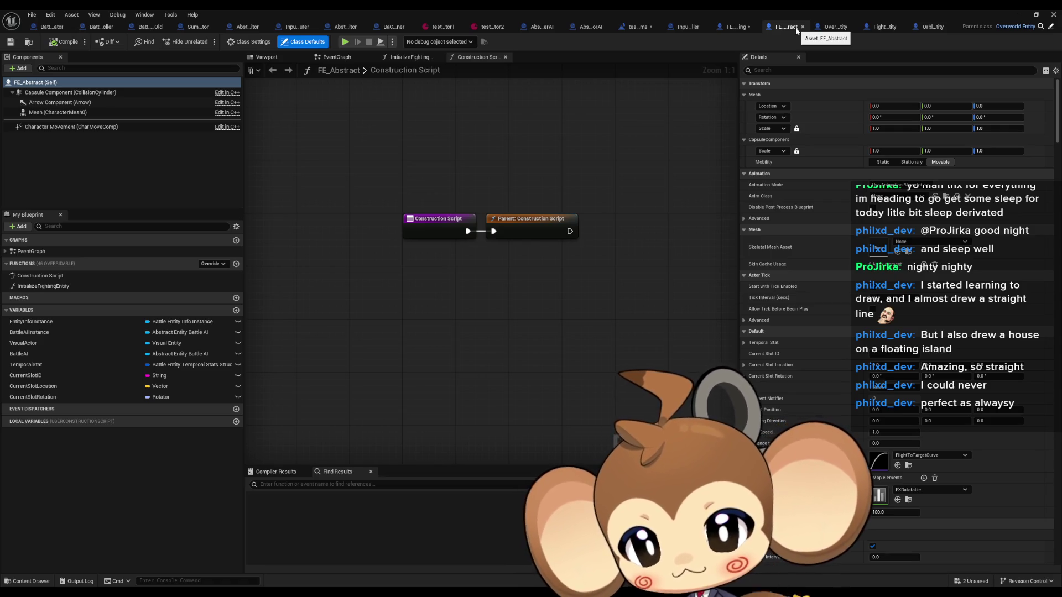
- Check FE_Orbling and the GetCompetitorID function in Abstract_BattleCompetitor, then return to FE_Orbling
click(740, 28)
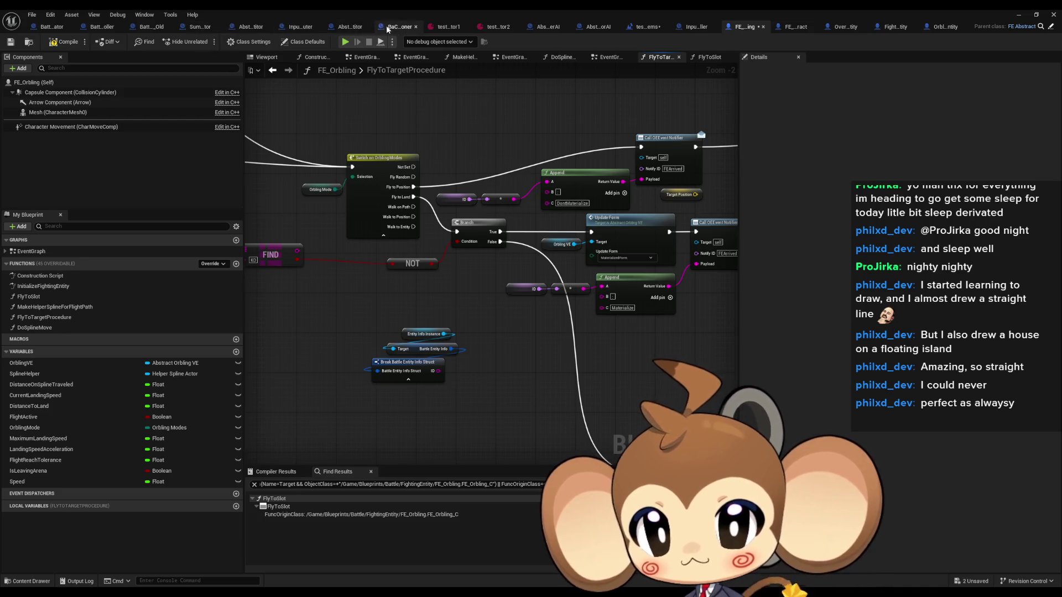
click(344, 29)
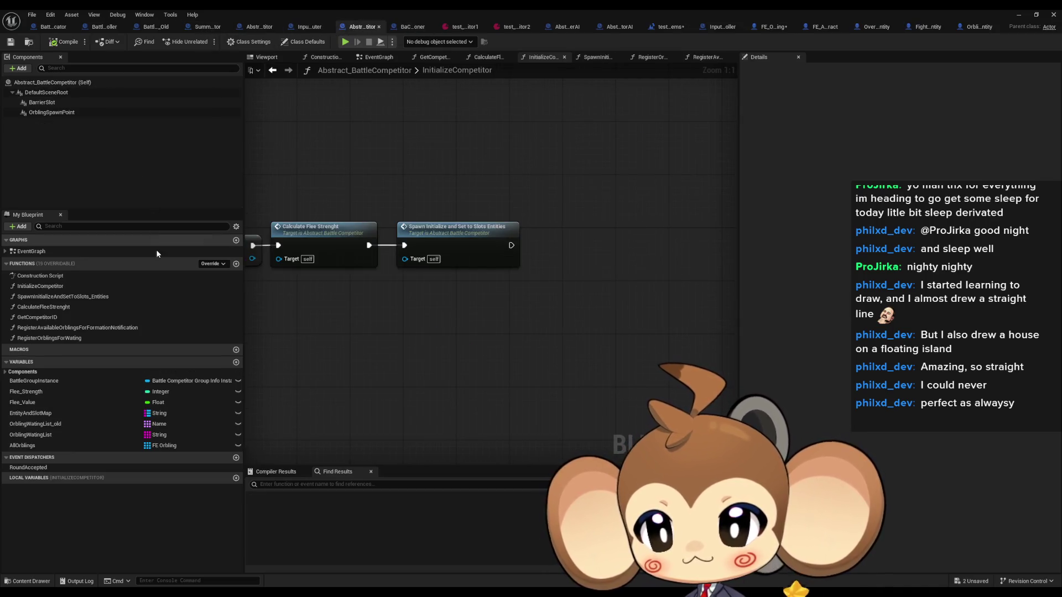
double_click(51, 321)
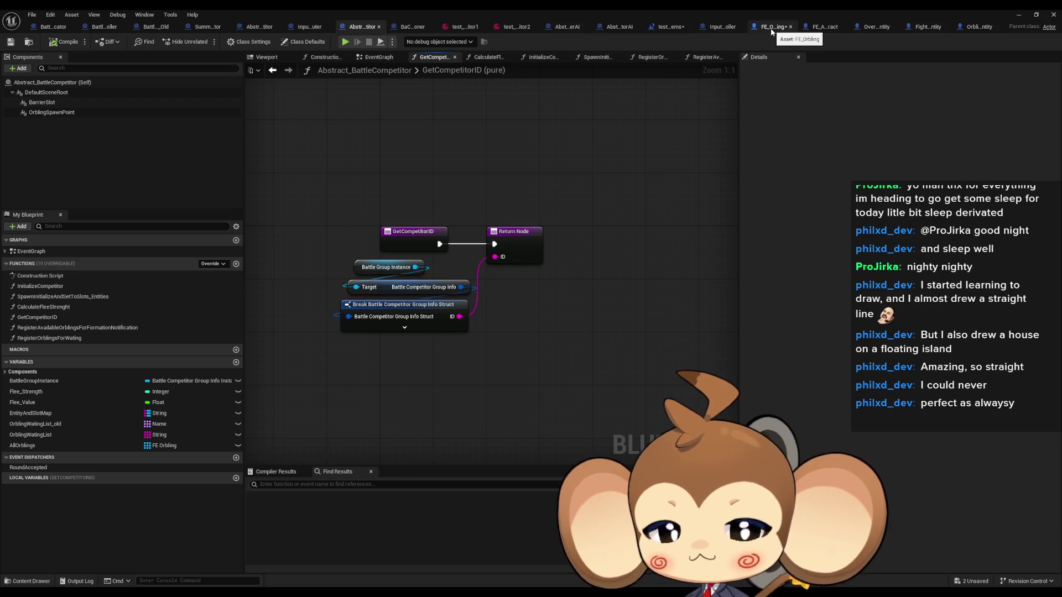
click(772, 31)
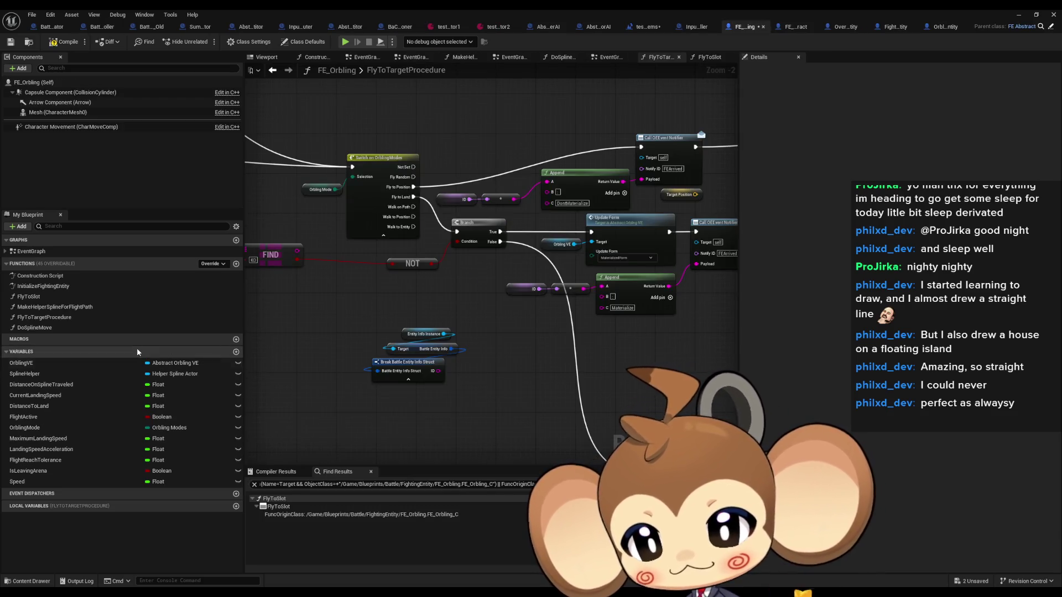
- Add a function named Get to FE_Orbling, delete it again, and go to FE_Abstract
click(236, 264)
text(Get)
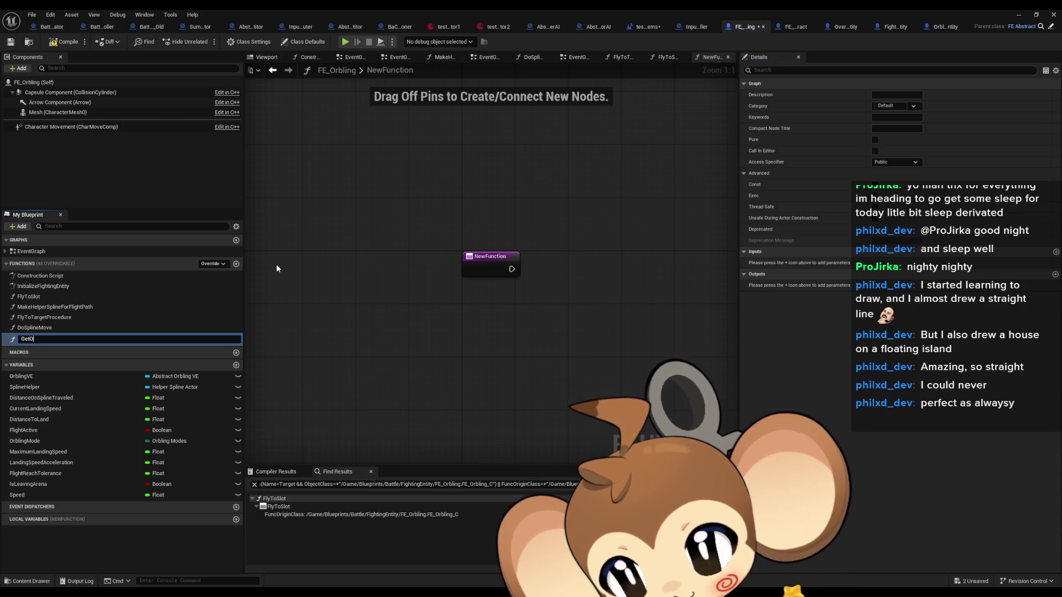
key(Return)
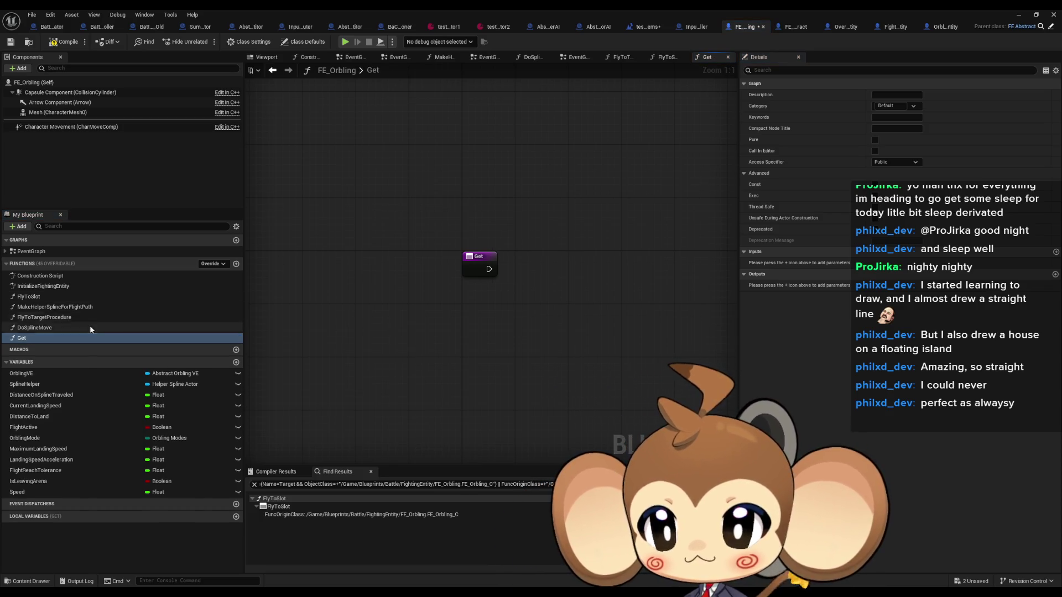
click(90, 327)
click(51, 338)
key(Delete)
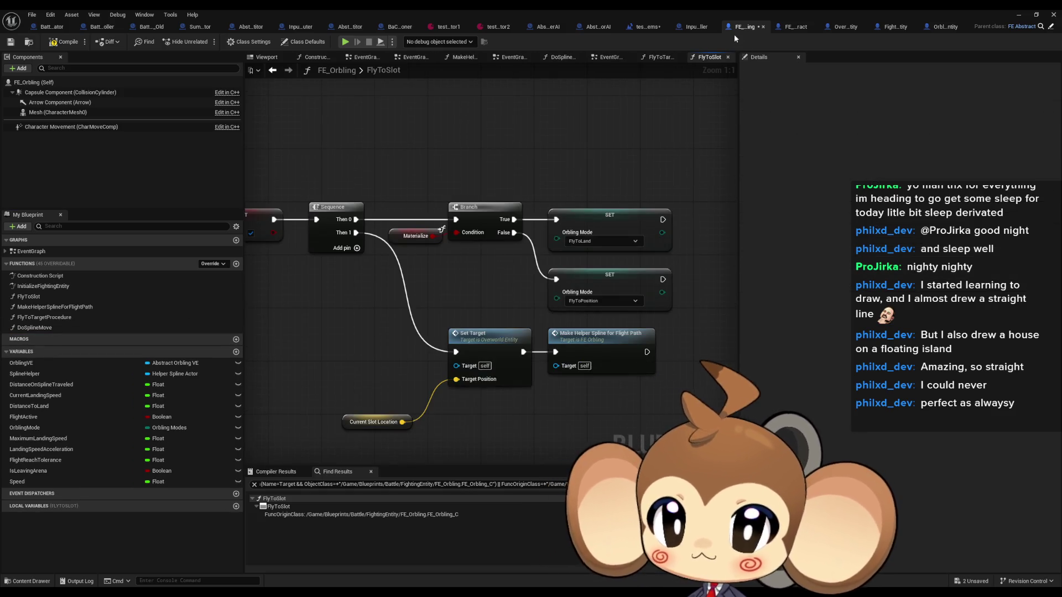
click(799, 28)
- Create a new function named GetFEID in FE_Abstract
click(237, 264)
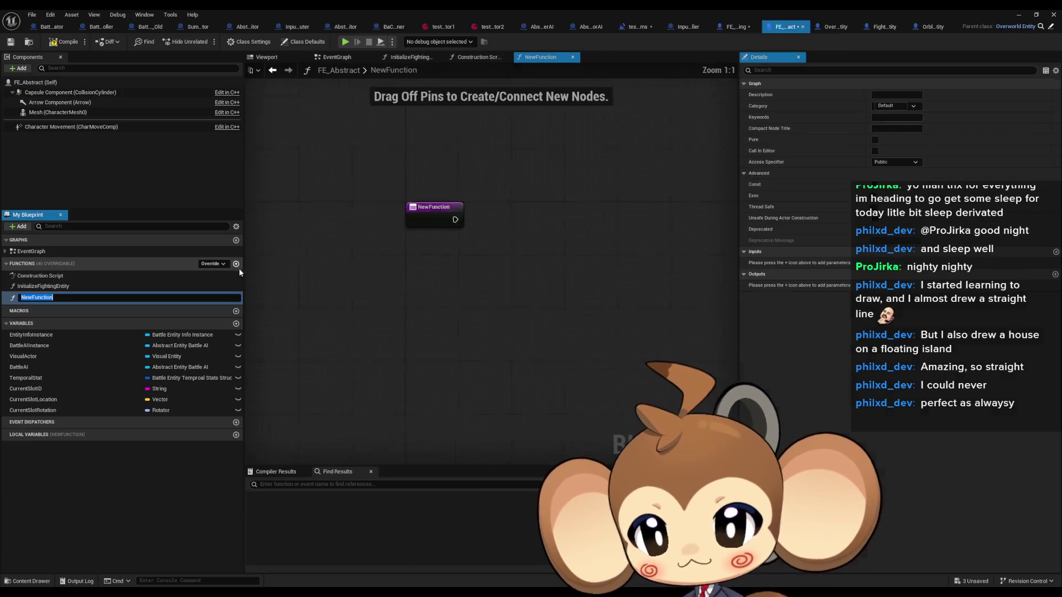
text(GetF)
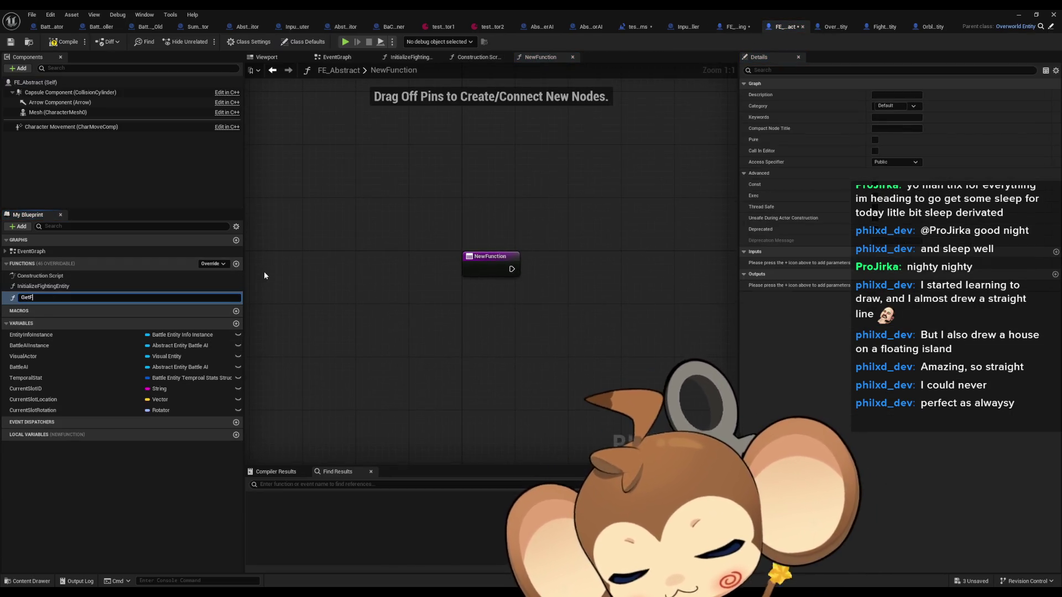
text(E)
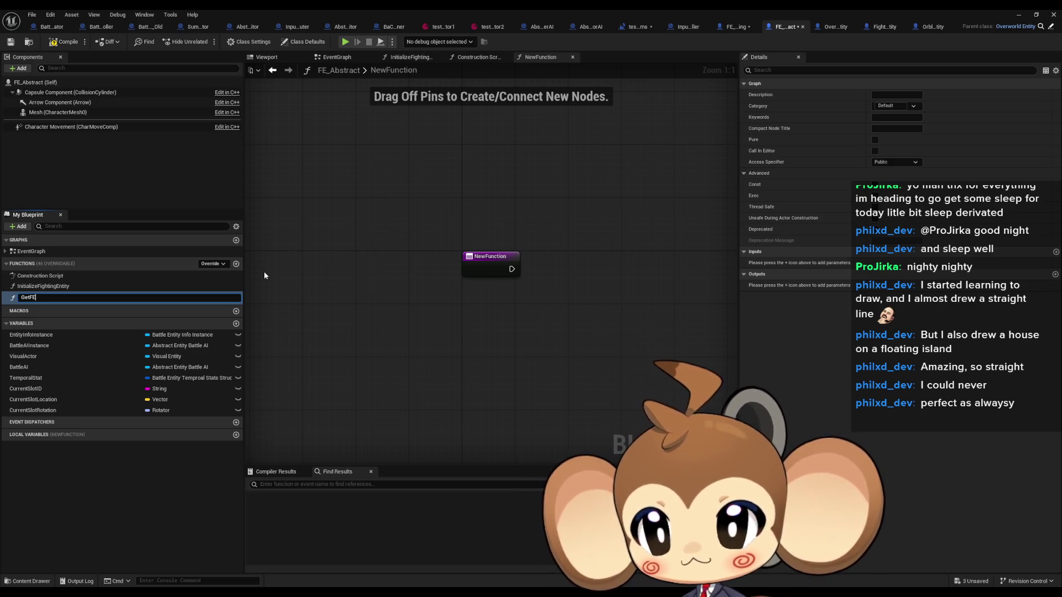
text(ID)
key(Return)
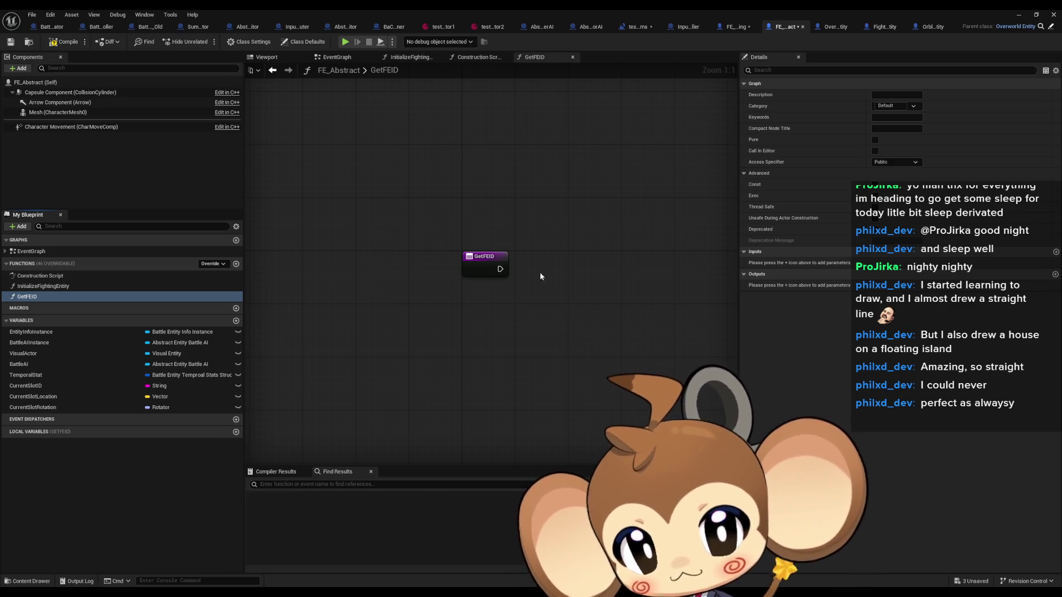
drag(541, 277, 459, 291)
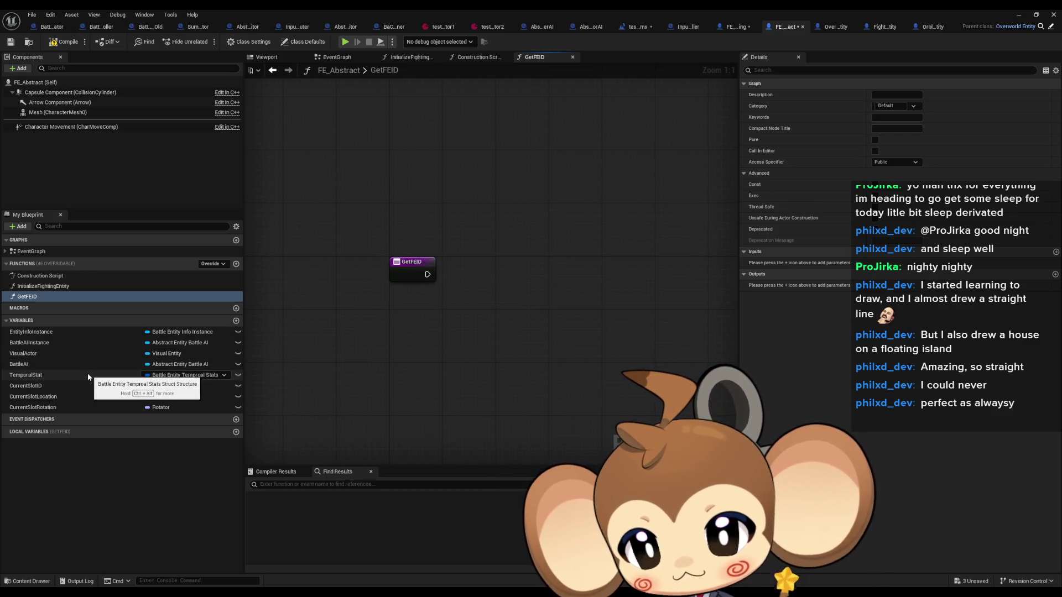
- Chain an EntityInfoInstance getter into Battle Entity Info and a Break struct exposing only ID
drag(55, 332, 338, 312)
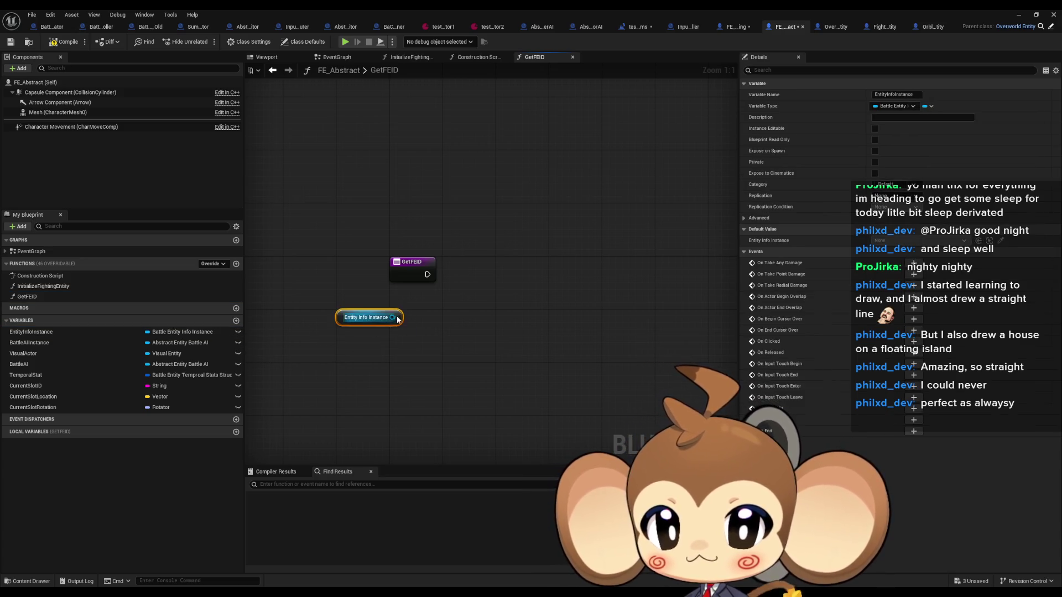
drag(436, 351, 435, 351)
text(battle)
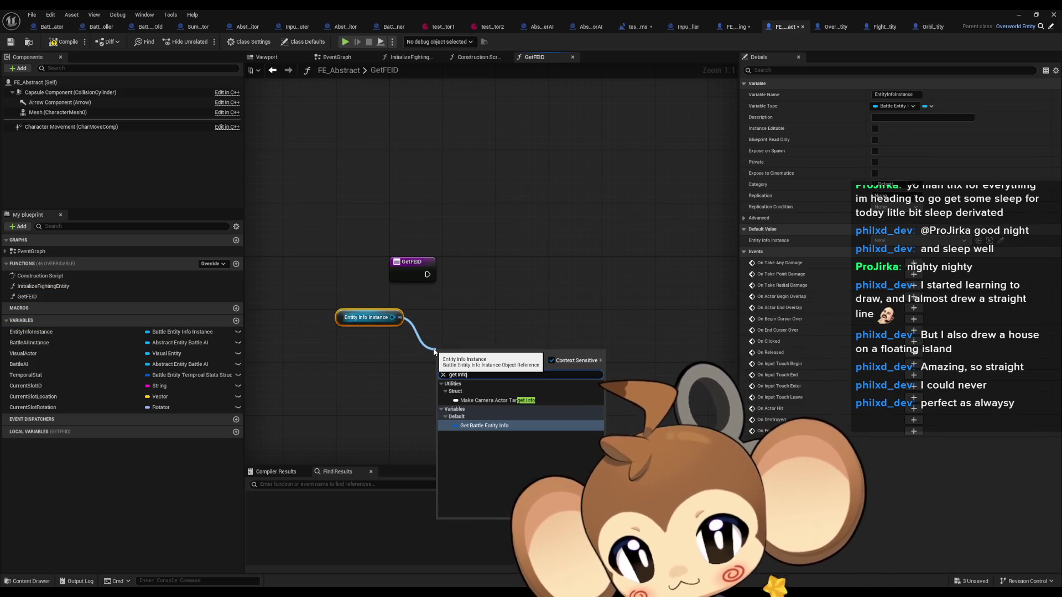
key(Return)
mouse_move(516, 357)
mouse_down()
mouse_move(506, 415)
mouse_move(481, 407)
mouse_up()
text(brea)
key(Return)
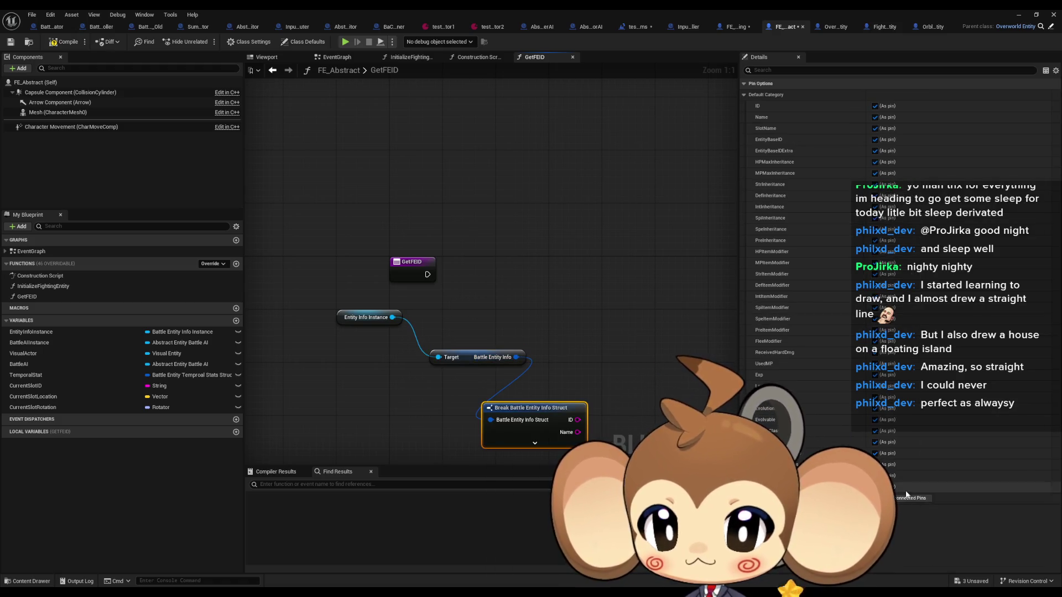
click(875, 106)
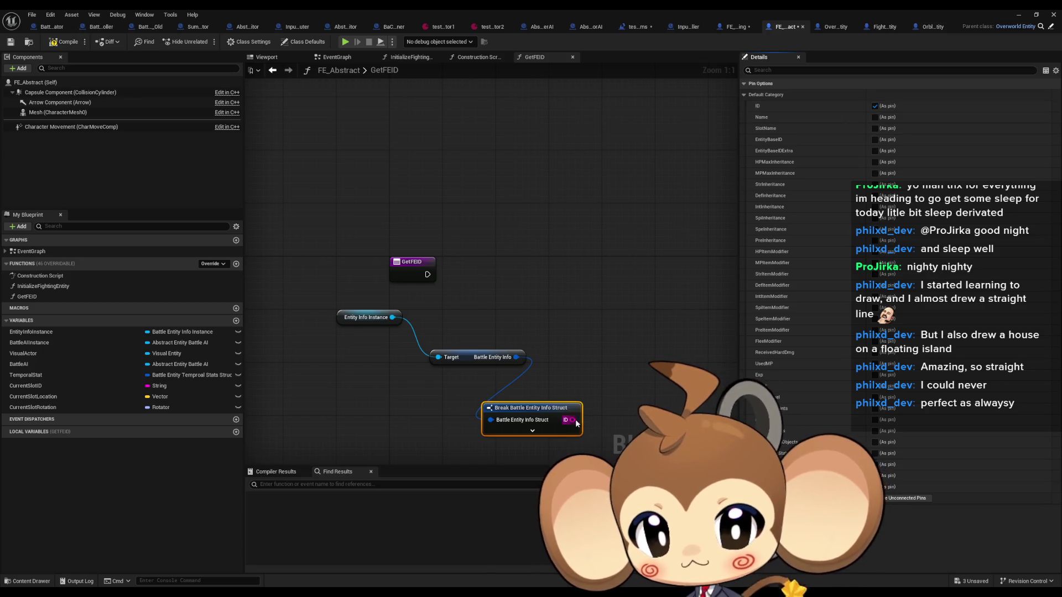
click(402, 260)
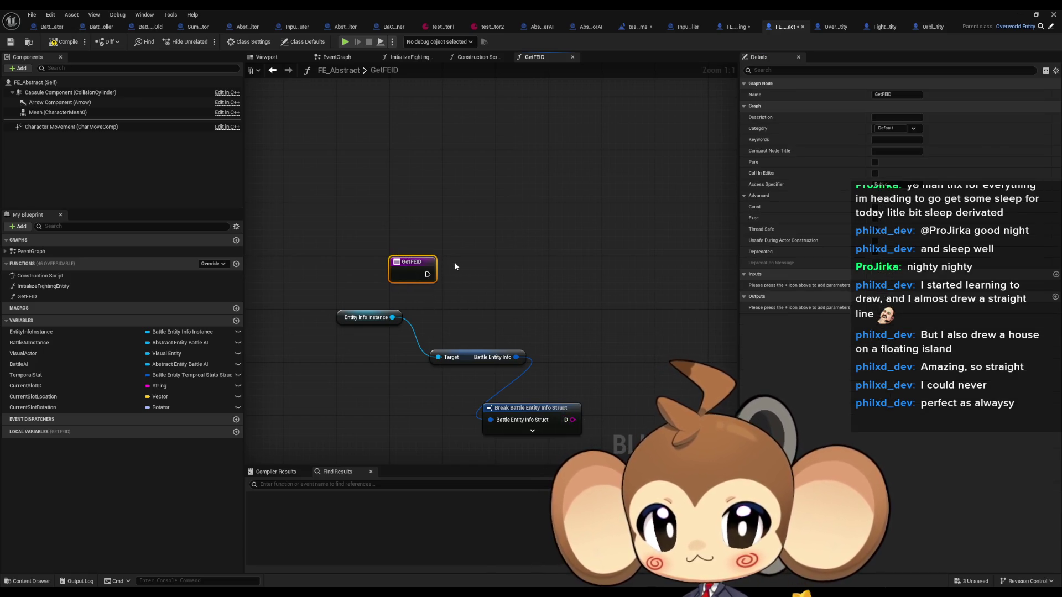
- Give GetFEID a String output named ID, fed by the Break struct's ID pin
right_click(420, 271)
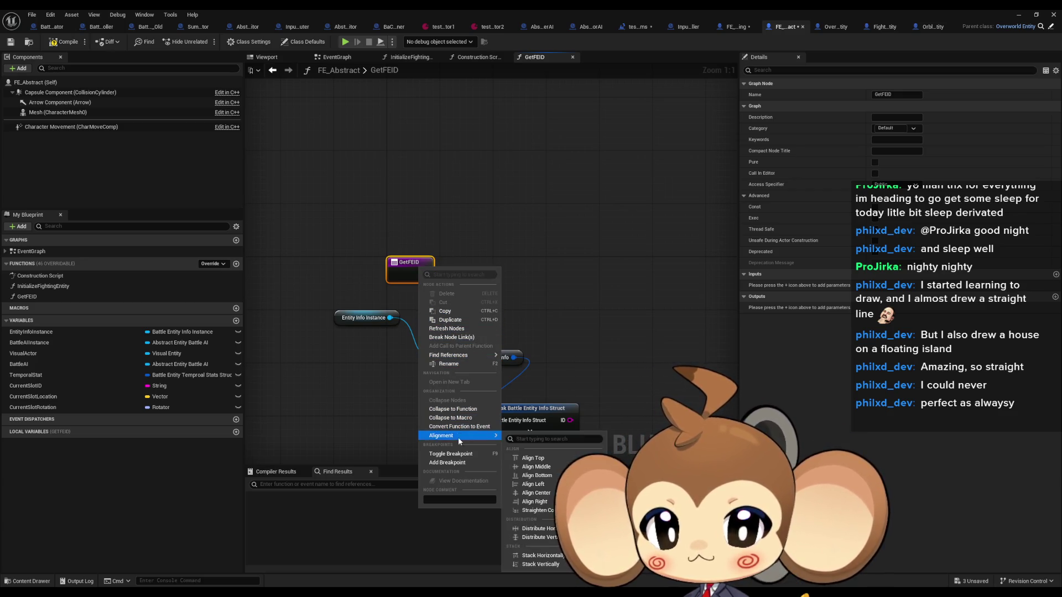
click(569, 284)
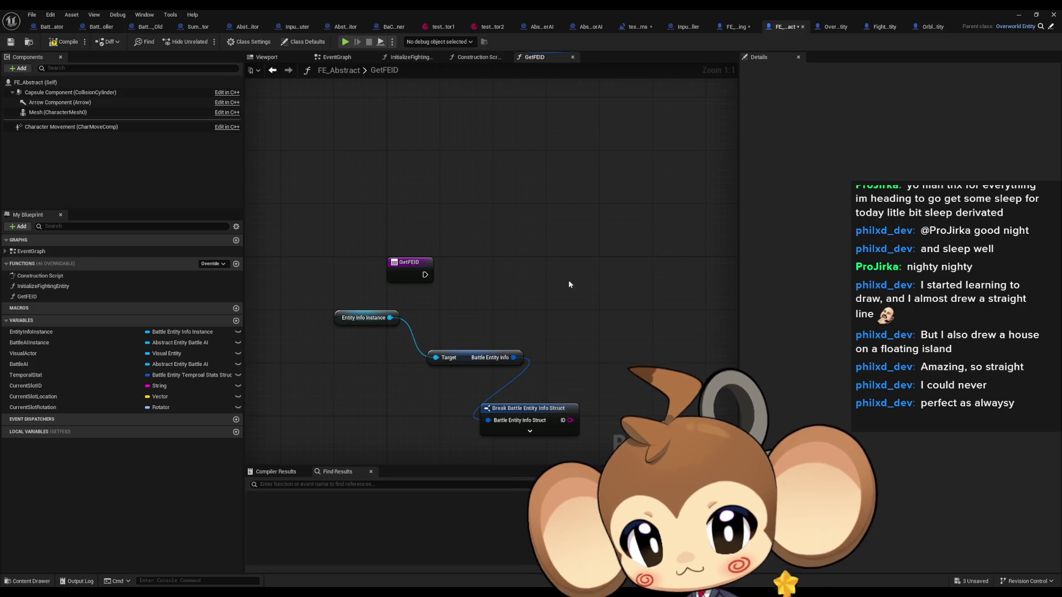
click(423, 272)
click(1056, 297)
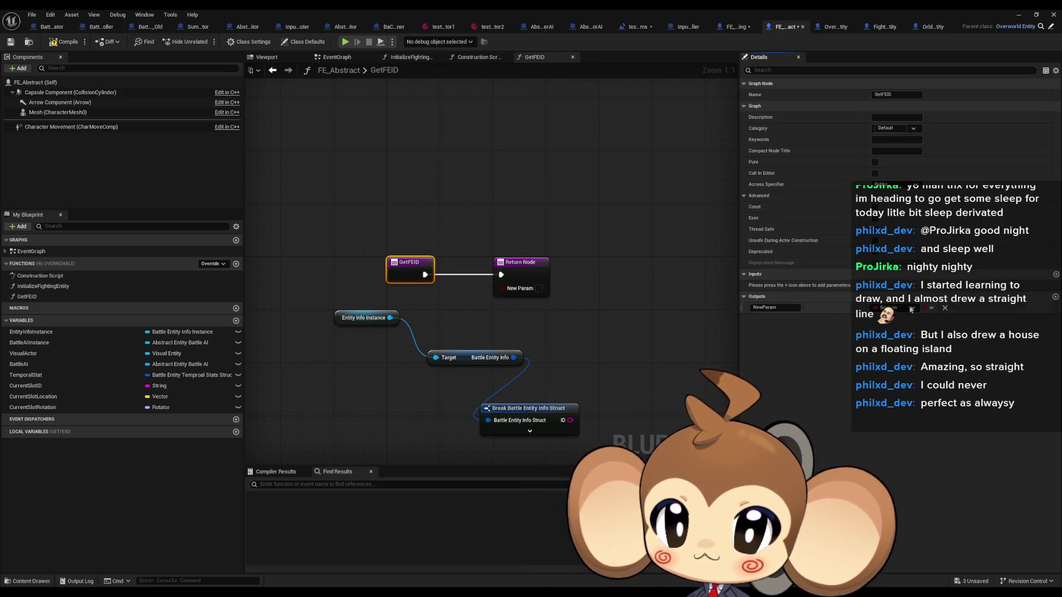
click(894, 308)
click(813, 437)
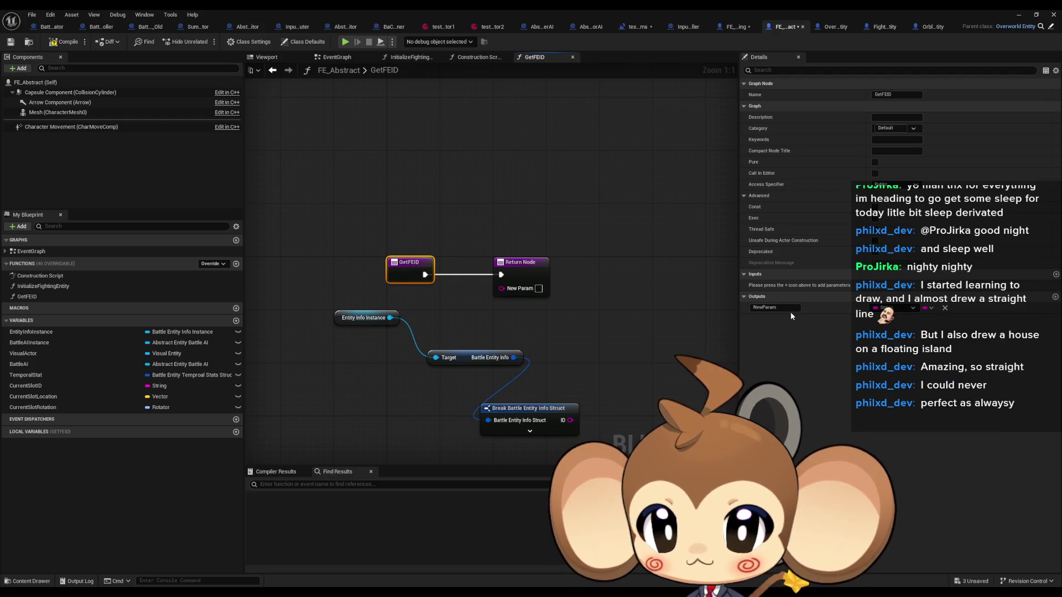
text(ID)
key(Return)
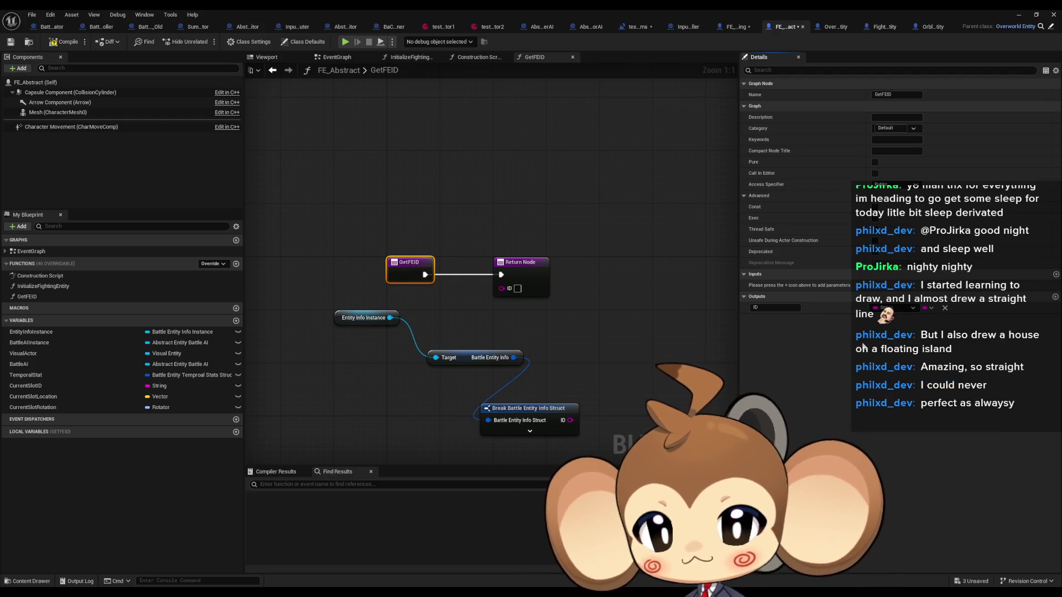
drag(519, 308, 502, 289)
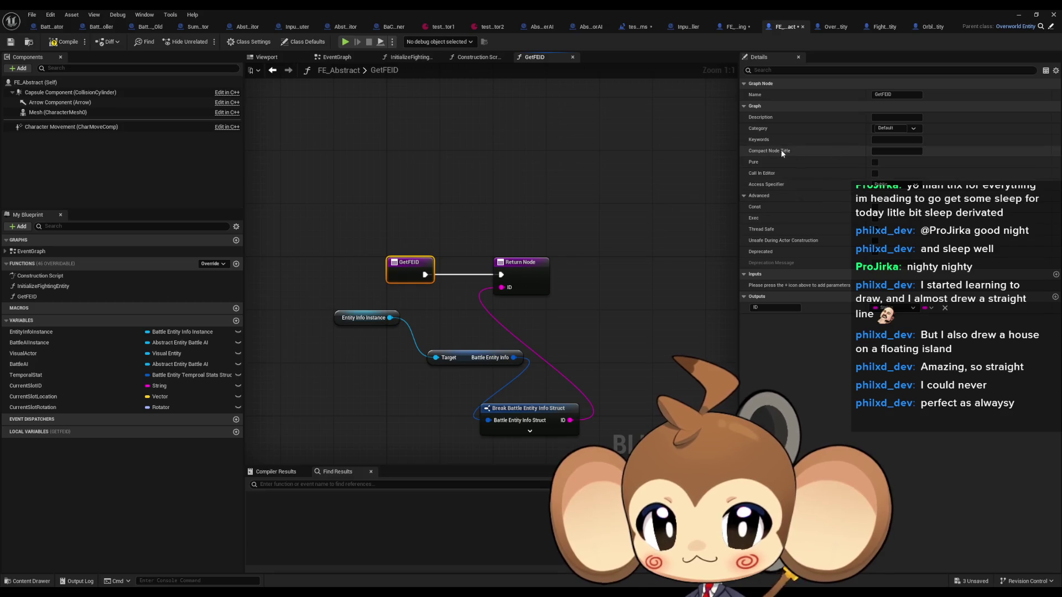
- Make GetFEID pure, stack its data nodes under the entry node, and compile FE_Abstract
click(875, 166)
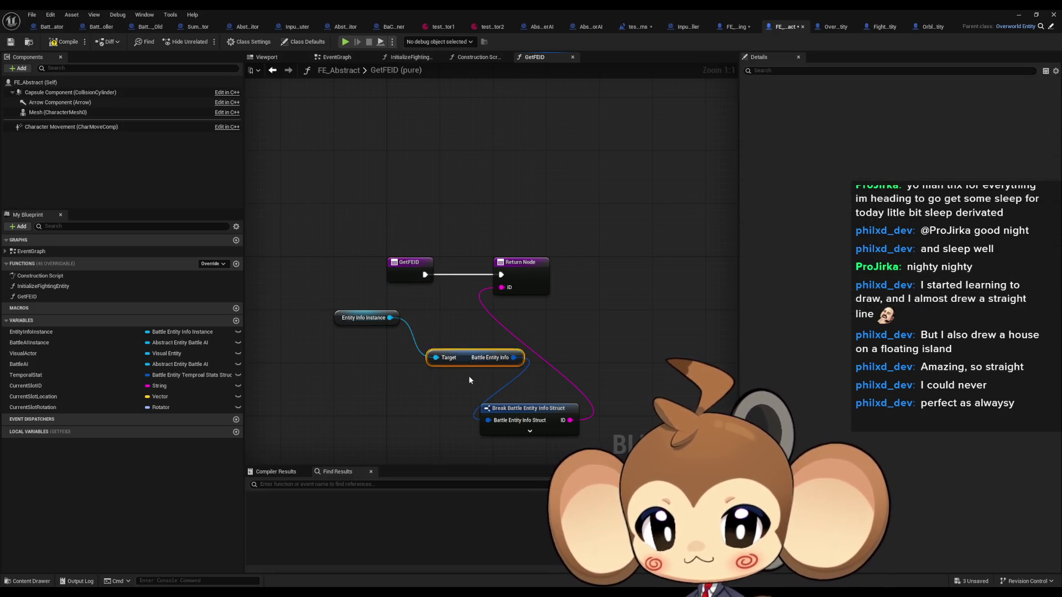
drag(468, 358, 527, 434)
mouse_move(344, 309)
mouse_down()
mouse_move(430, 423)
mouse_move(499, 438)
mouse_move(501, 345)
mouse_up()
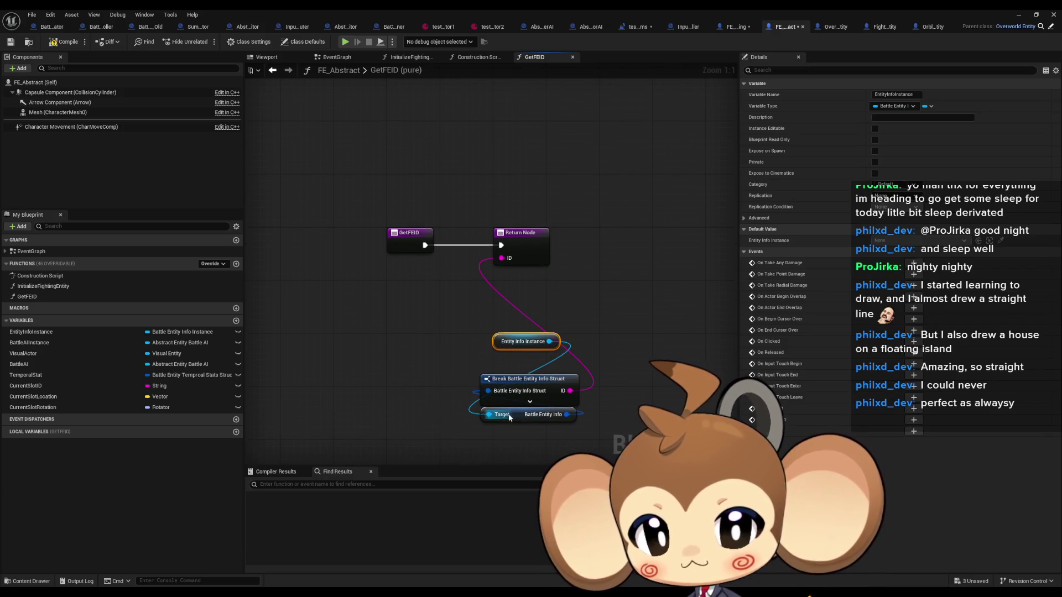
mouse_move(522, 416)
mouse_down()
mouse_move(524, 363)
mouse_move(393, 306)
mouse_up()
ctrl+click(526, 381)
click(477, 270)
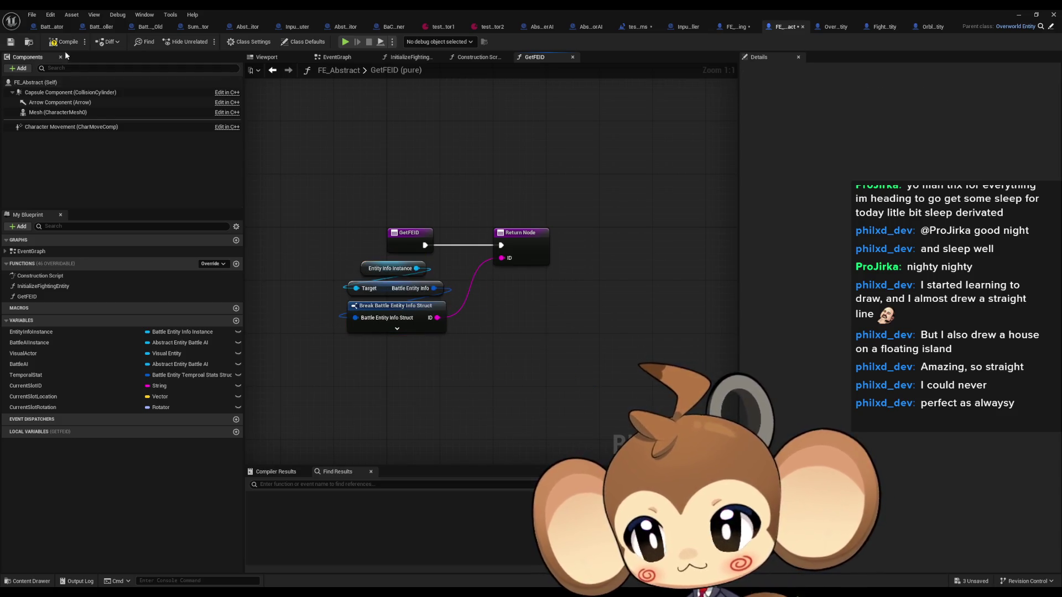
click(55, 47)
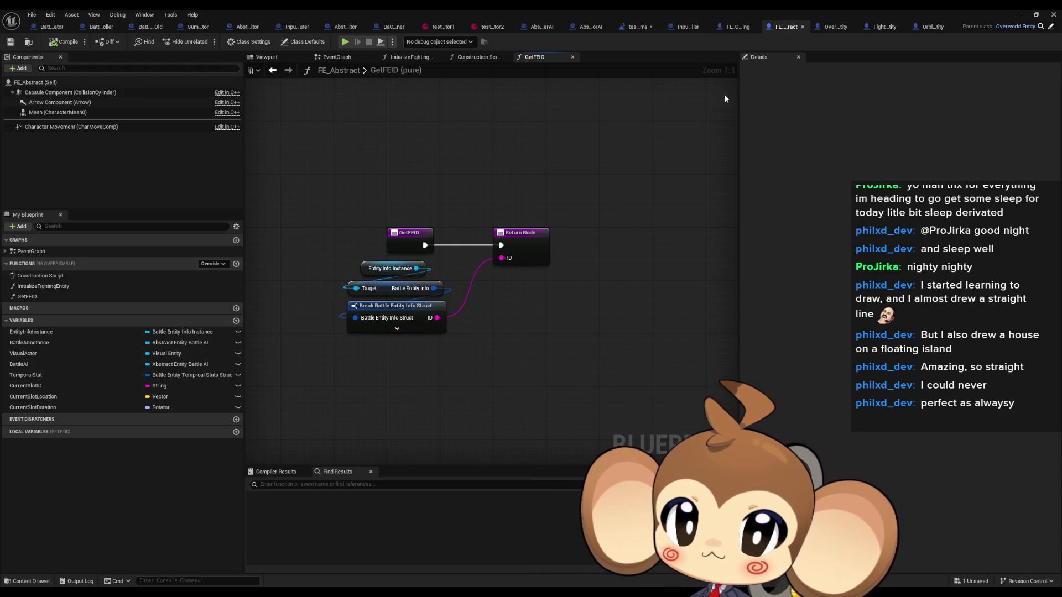
- Open FE_Orbling's FlyToTargetProcedure graph via the FlyToSlot function
click(828, 28)
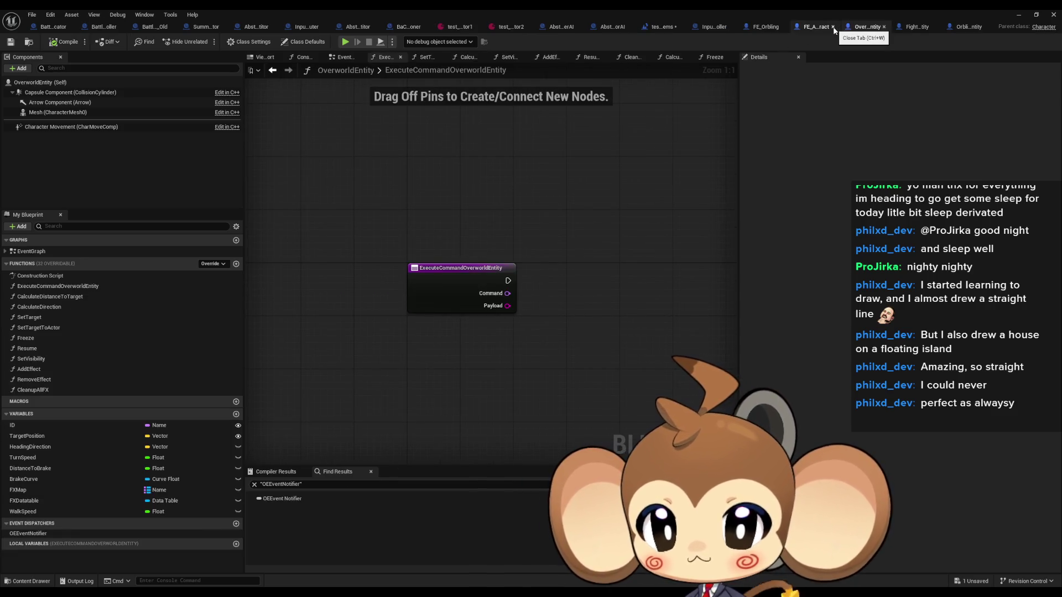
click(794, 27)
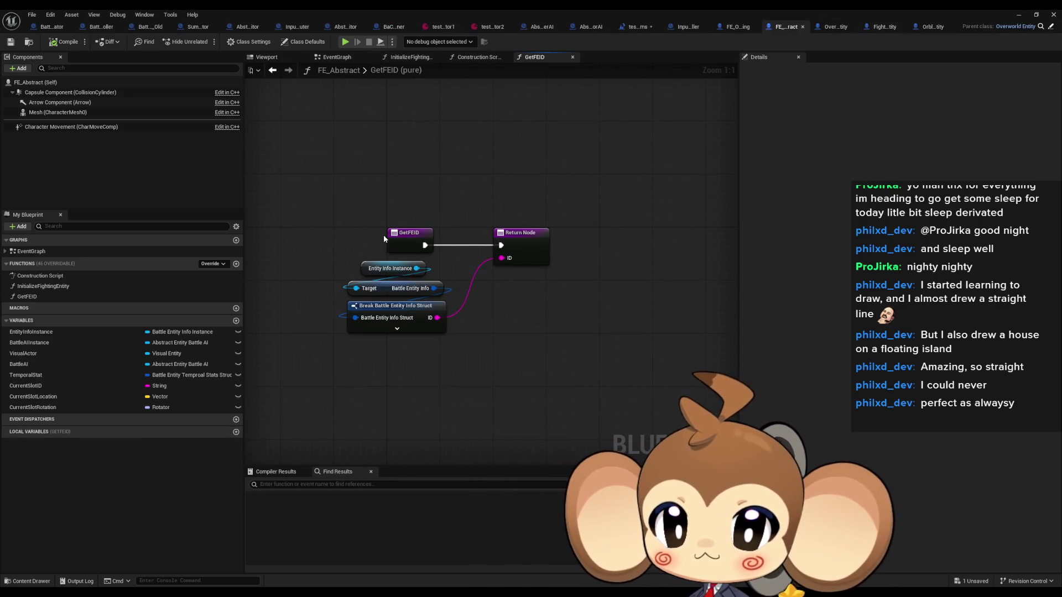
click(729, 25)
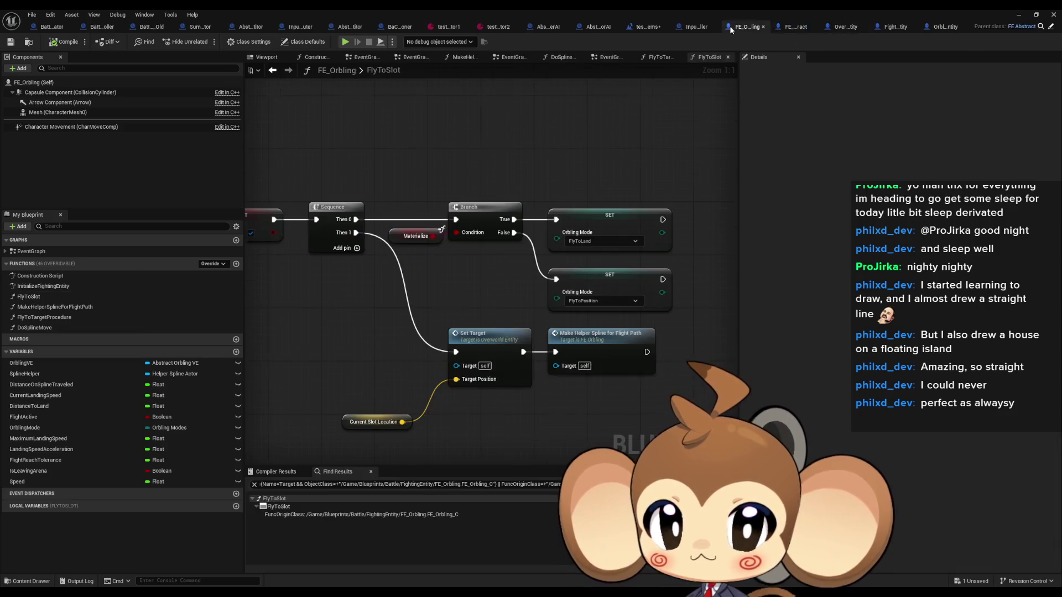
click(52, 298)
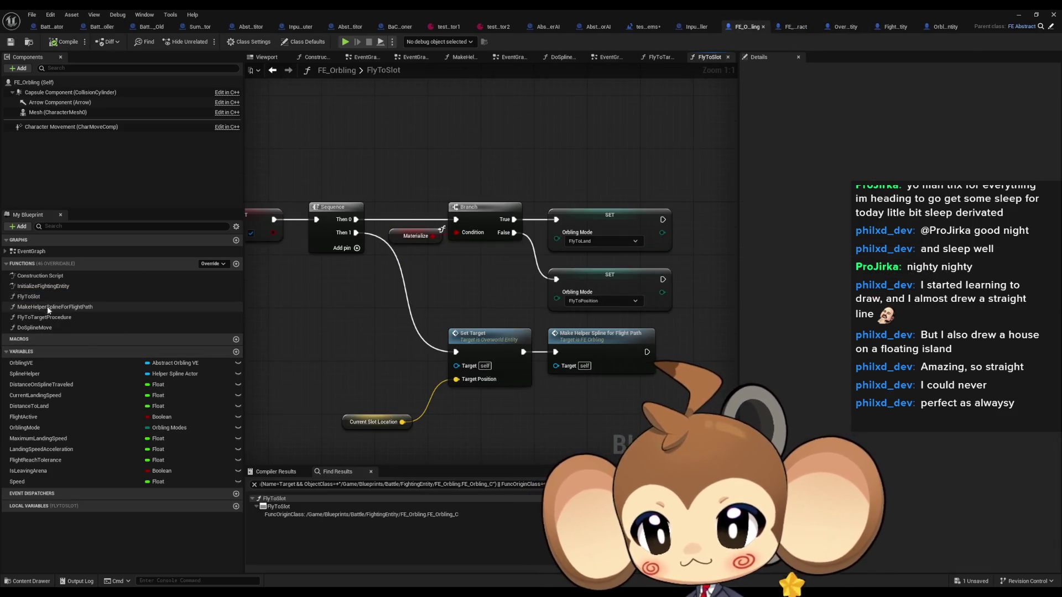
double_click(44, 318)
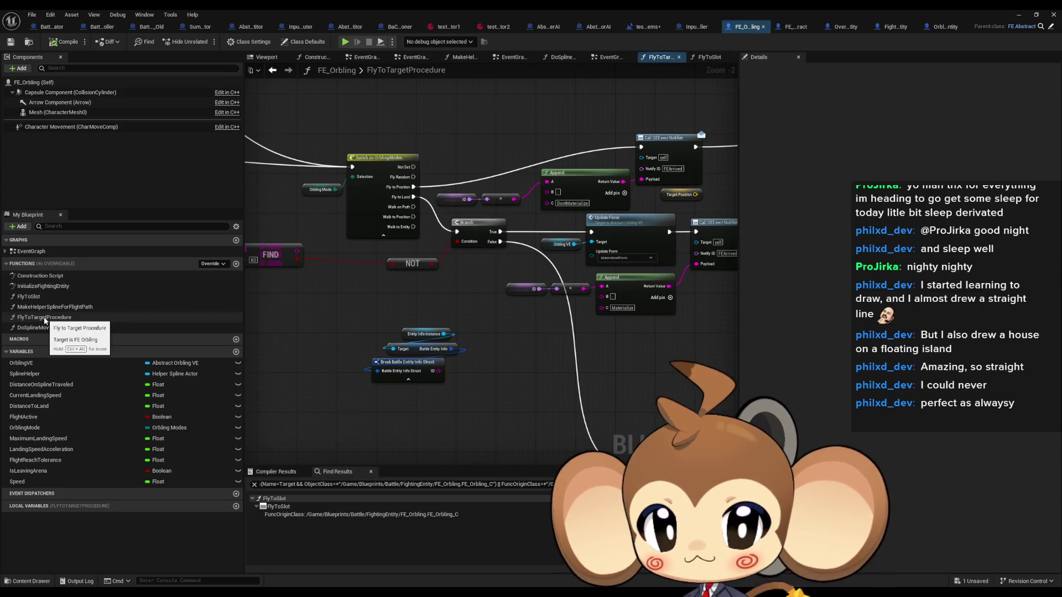
scroll(536, 346, down, 1)
mouse_move(535, 347)
mouse_down()
mouse_move(371, 282)
mouse_move(426, 274)
mouse_move(339, 272)
mouse_move(427, 262)
mouse_up()
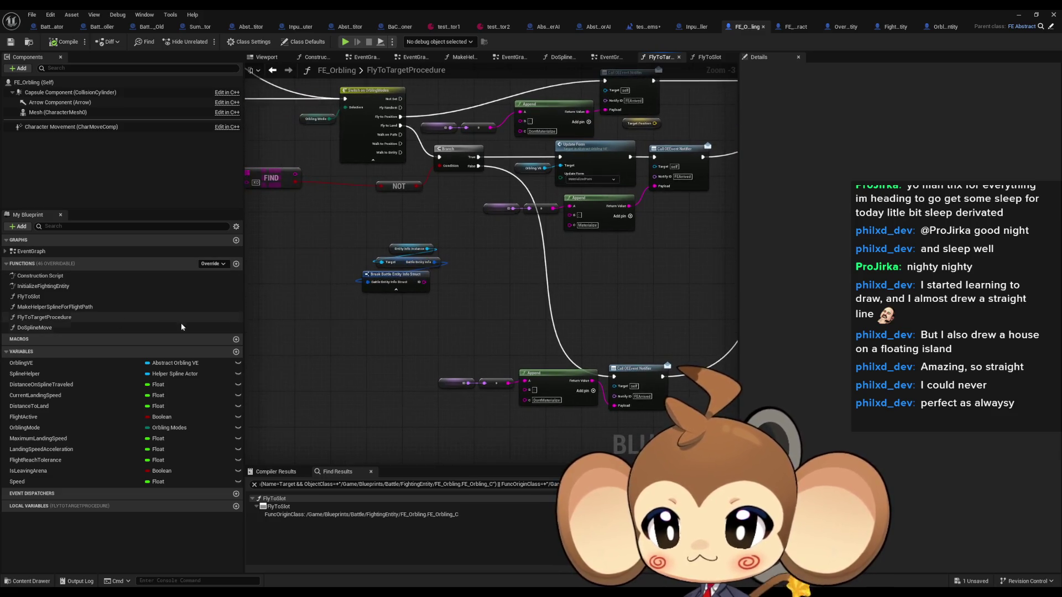
- Add a Get FEID node feeding its ID into the lower and middle Append nodes
right_click(380, 343)
text(get feid)
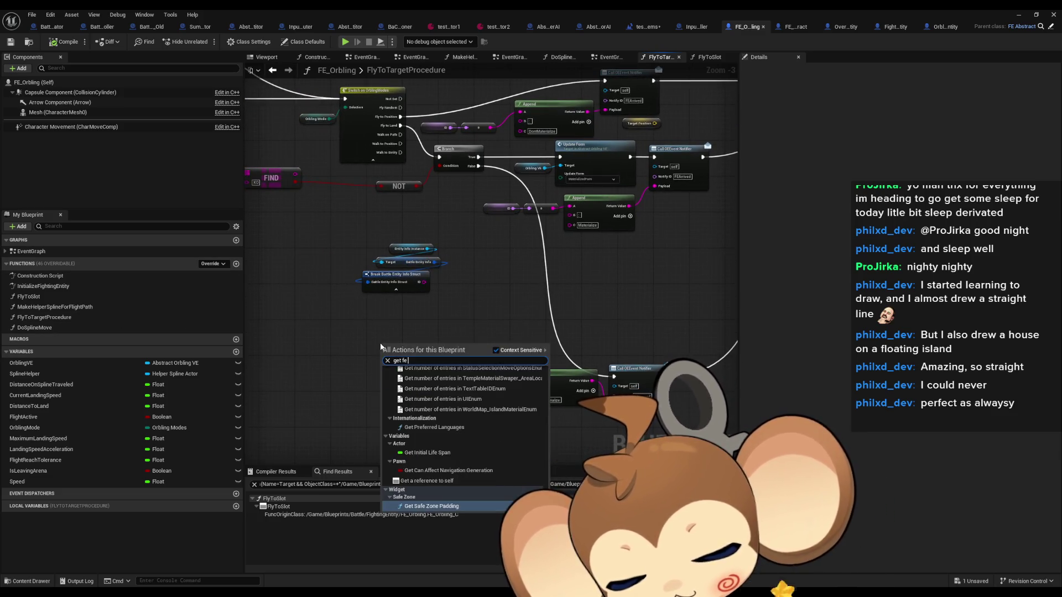
key(Return)
scroll(633, 355, up, 2)
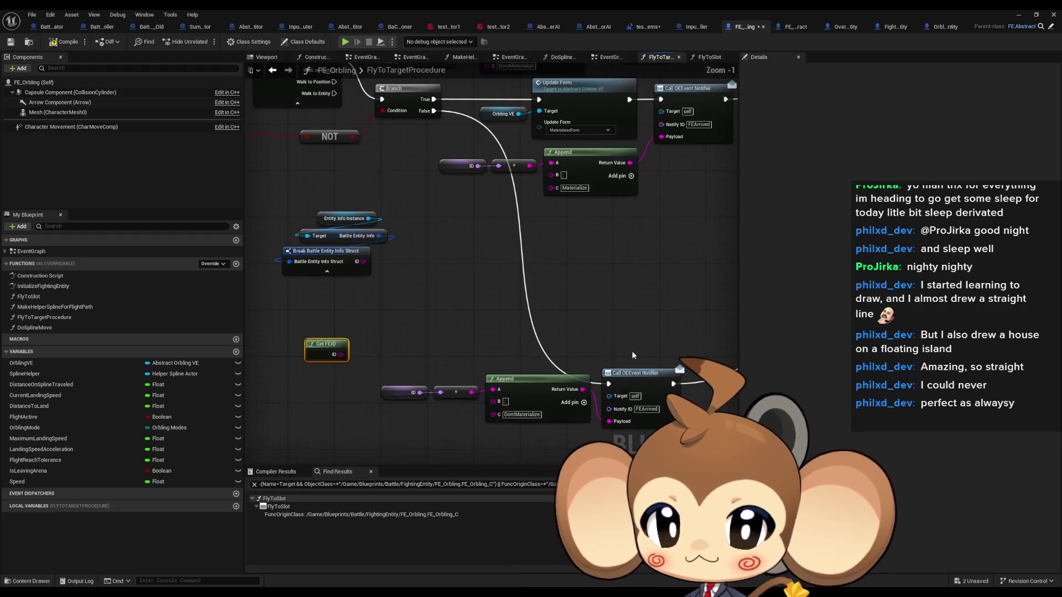
mouse_move(492, 390)
mouse_down()
mouse_move(341, 355)
mouse_move(451, 380)
mouse_up()
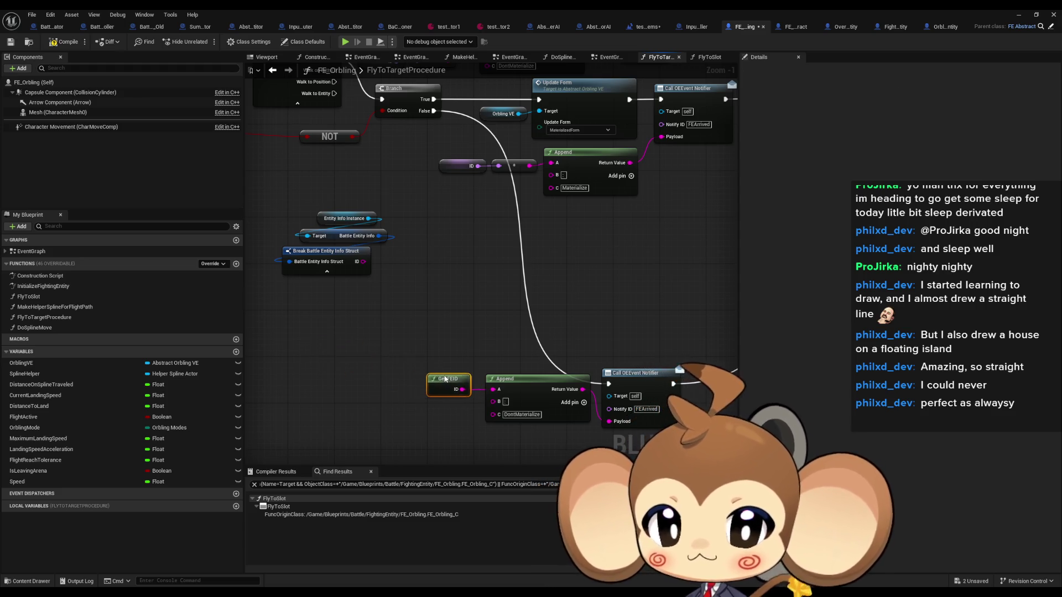
mouse_move(480, 232)
mouse_down()
mouse_move(550, 184)
mouse_move(551, 163)
mouse_up()
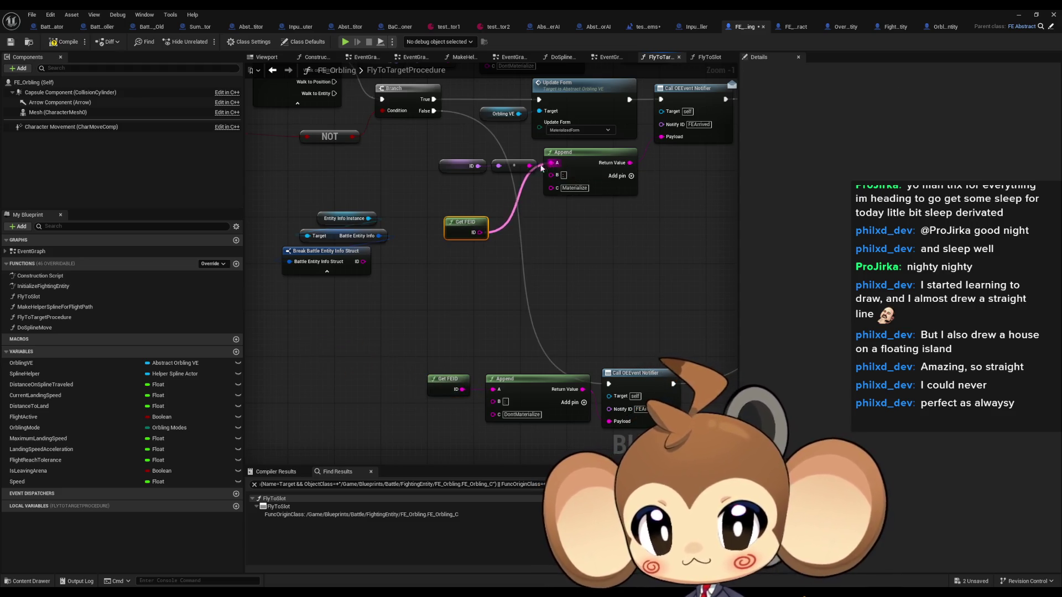
mouse_move(447, 292)
mouse_down()
mouse_move(493, 221)
mouse_move(433, 183)
mouse_move(437, 196)
mouse_up()
key(ctrl+v)
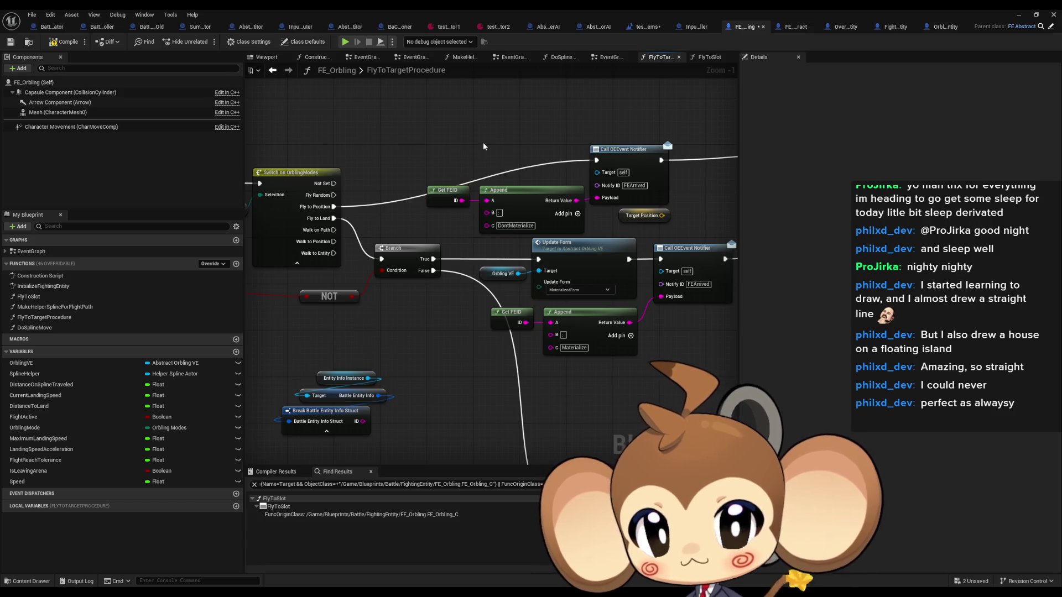
click(468, 218)
- Shift the struct nodes and FIND rightward and lower the Append and GetFEID nodes
scroll(487, 224, down, 1)
drag(486, 223, 448, 253)
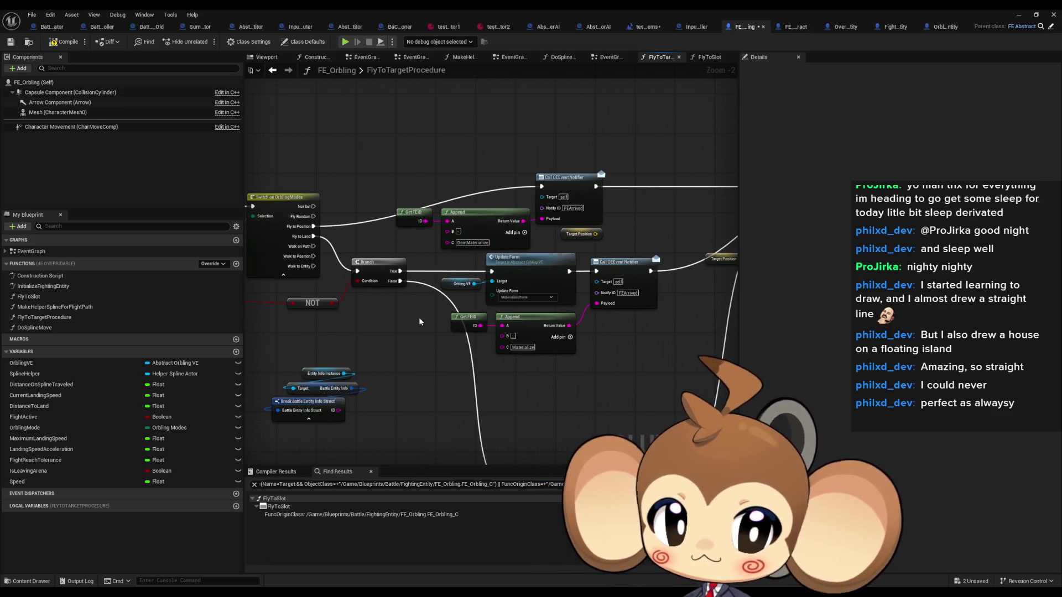
drag(388, 336, 457, 348)
drag(357, 269, 400, 295)
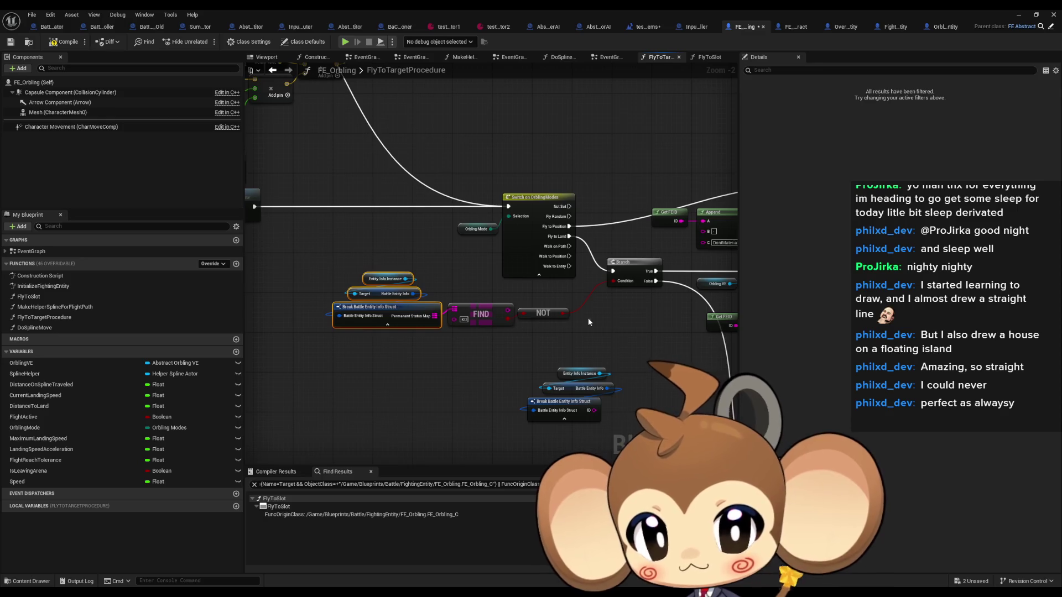
mouse_move(589, 317)
mouse_down()
mouse_move(406, 344)
mouse_move(449, 243)
mouse_up()
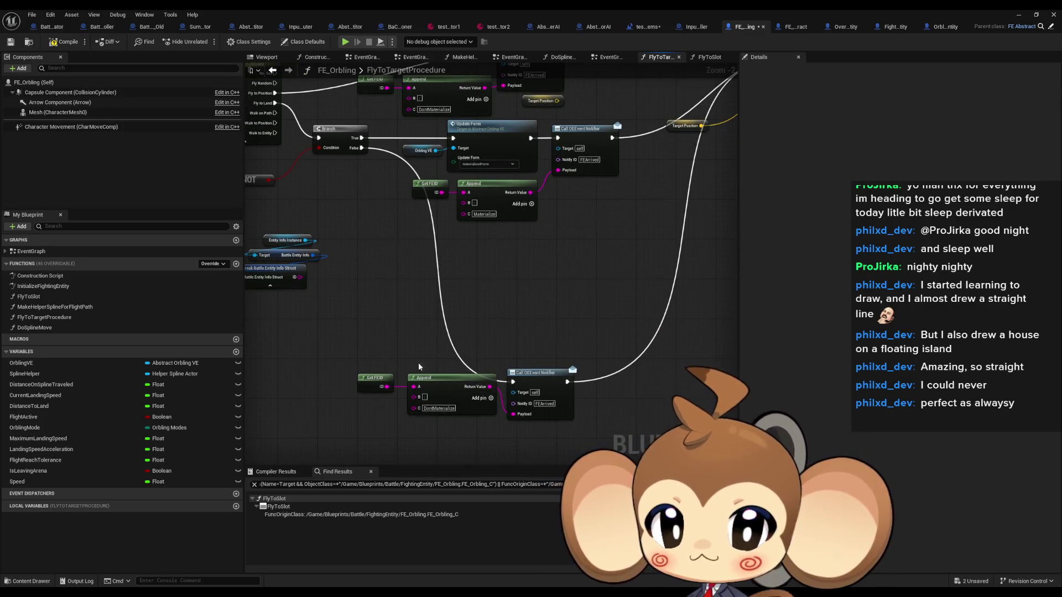
drag(433, 379, 433, 403)
drag(375, 377, 375, 403)
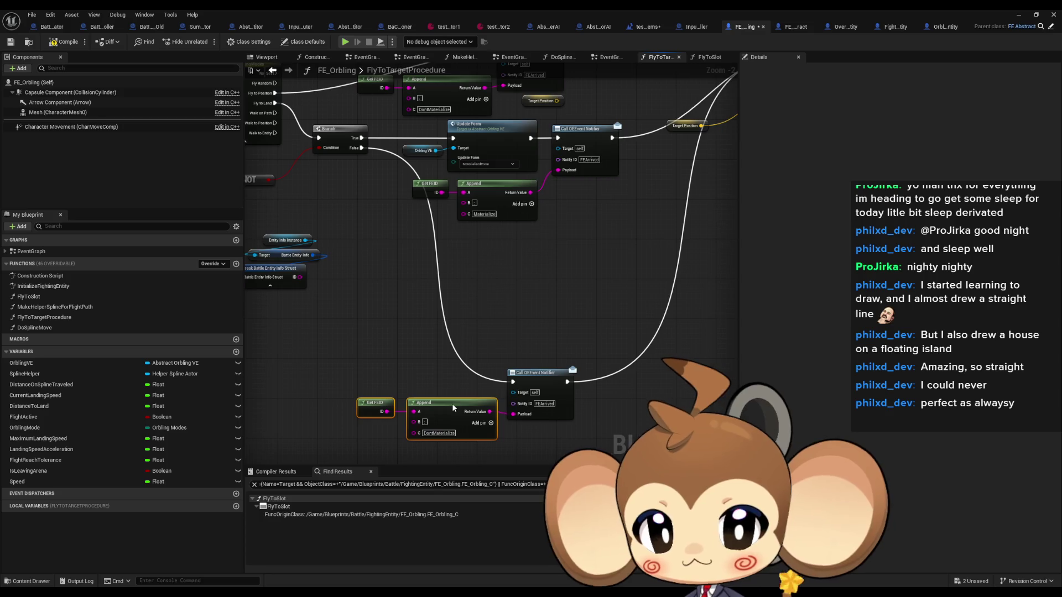
drag(376, 334, 589, 442)
- Select the Break Battle Entity nodes and the notifier/Append block, then zoom out to review the layout
scroll(540, 370, down, 2)
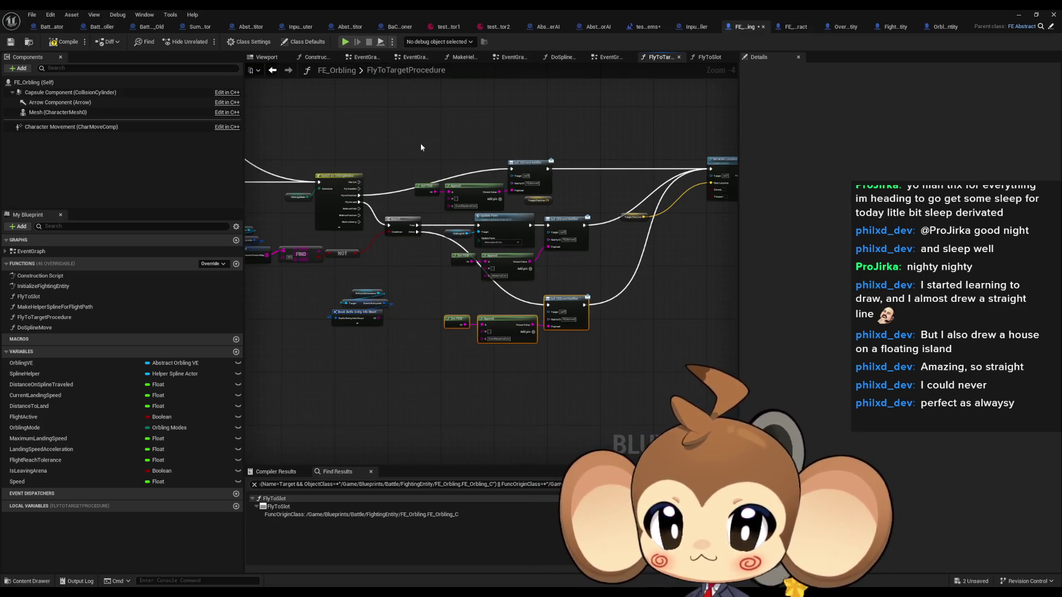
drag(420, 144, 558, 135)
mouse_move(333, 210)
mouse_down()
mouse_move(399, 253)
mouse_move(343, 234)
mouse_move(258, 238)
mouse_up()
mouse_move(356, 137)
mouse_down()
mouse_move(556, 364)
mouse_move(702, 384)
mouse_up()
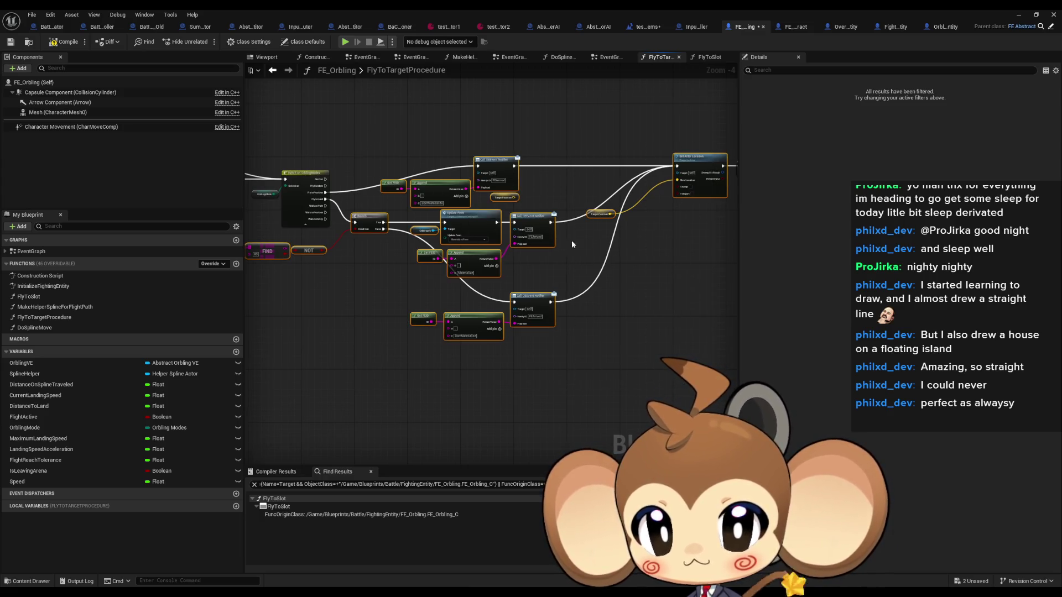
scroll(572, 244, up, 2)
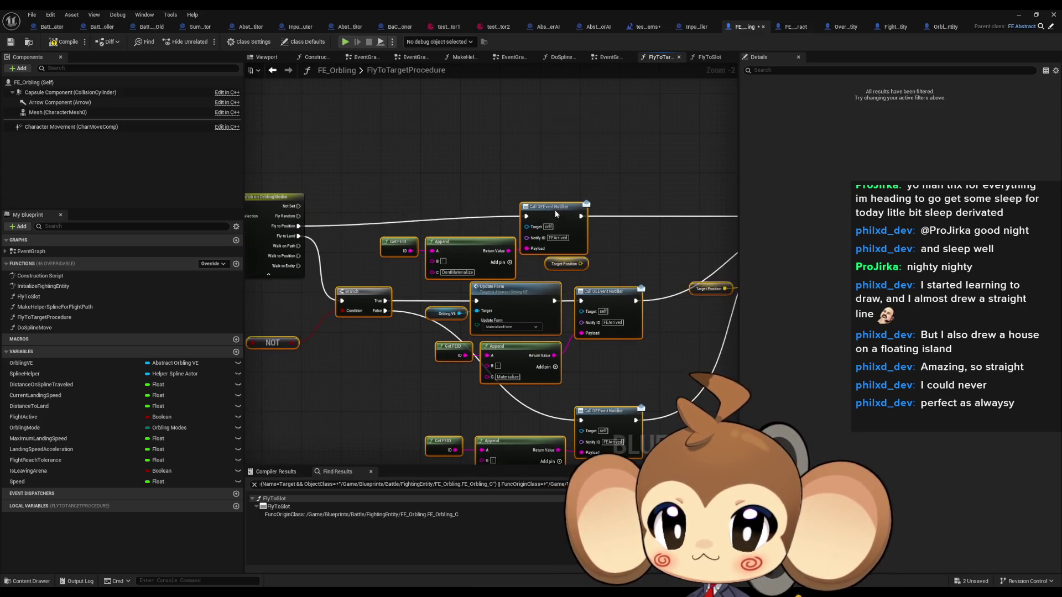
drag(619, 187, 594, 136)
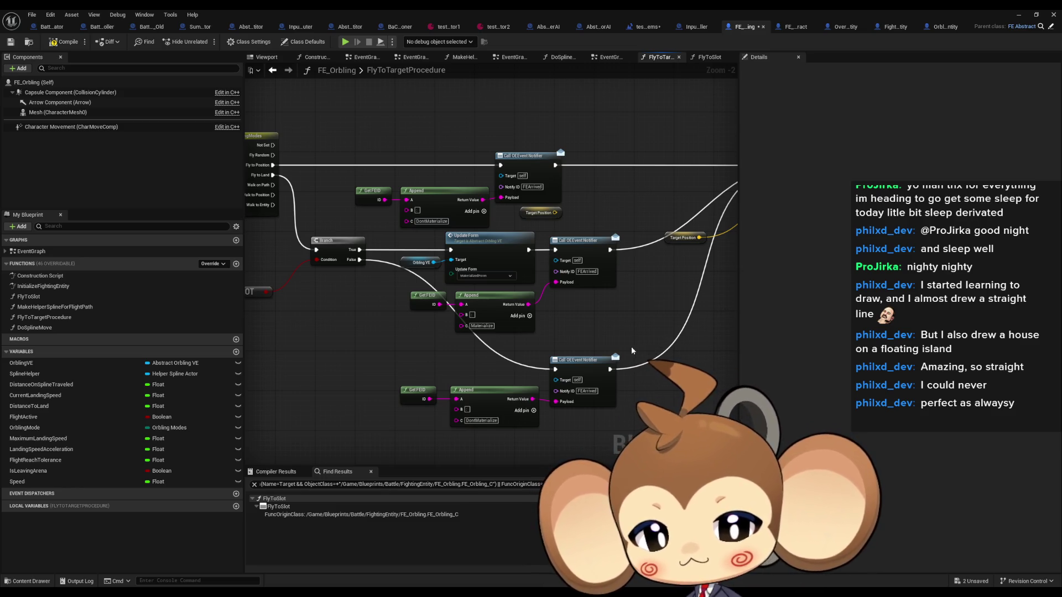
scroll(686, 352, down, 1)
scroll(556, 334, down, 3)
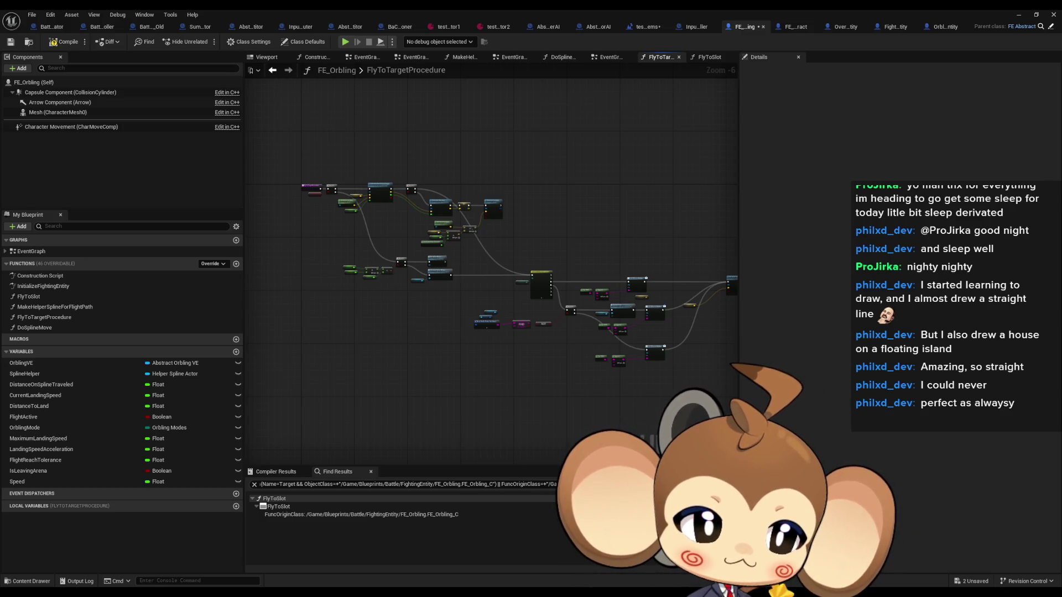
- Open the FlyToSlot, InitializeFightingEntity and MakeHelperSplineForFlightPath function graphs in turn
drag(516, 358, 456, 370)
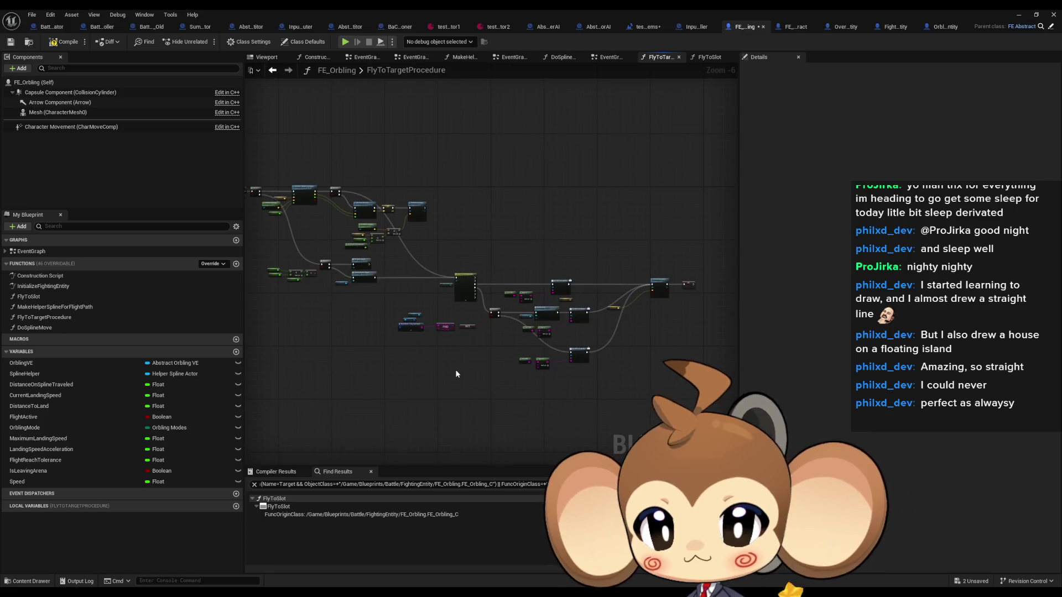
double_click(33, 297)
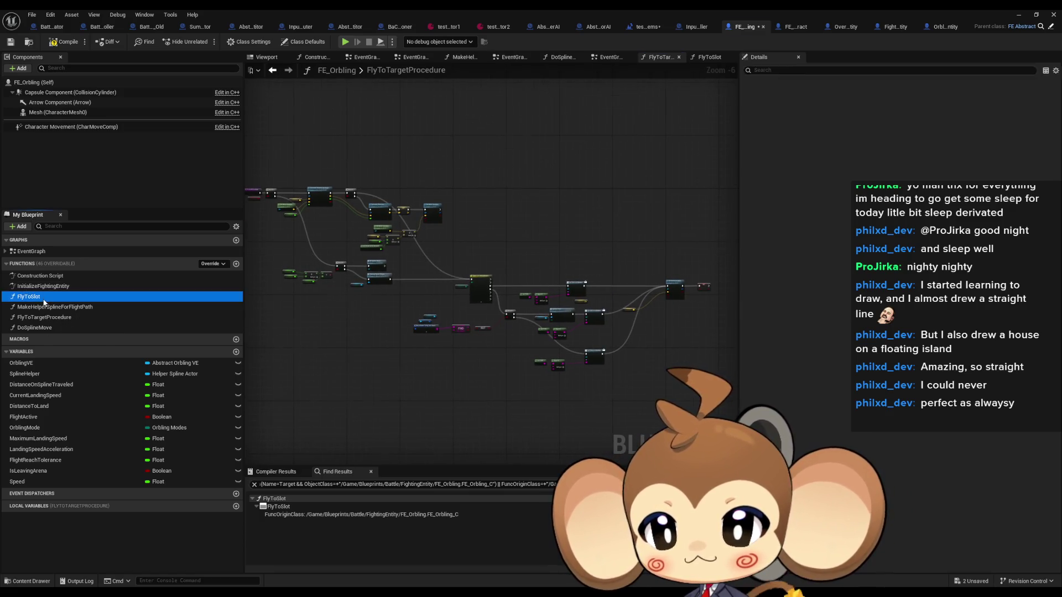
scroll(505, 313, down, 5)
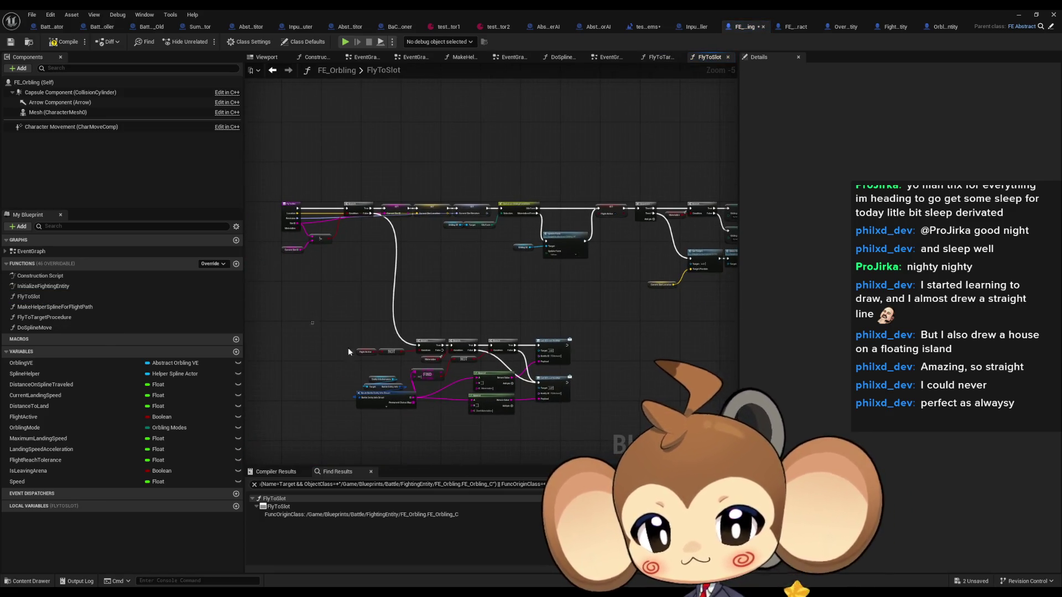
double_click(46, 286)
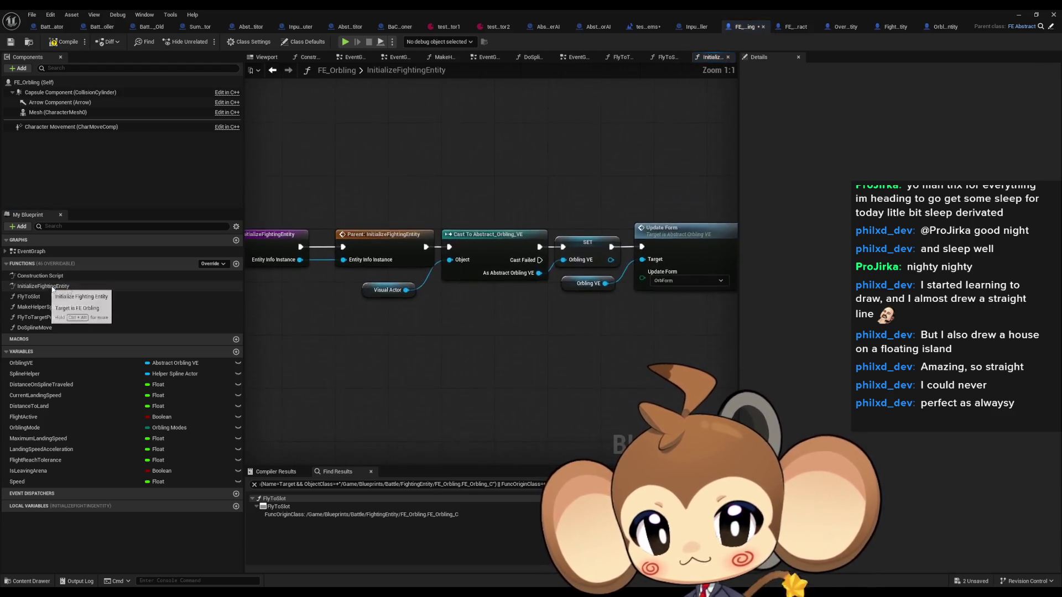
double_click(48, 308)
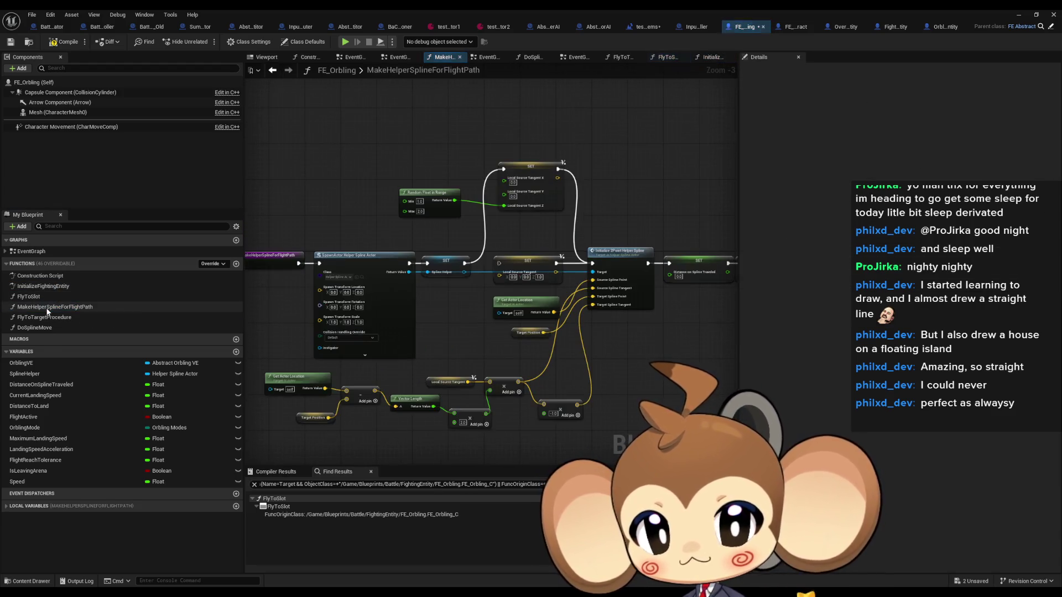
- Survey the spline graph from the Local Source Tangent SET to the SpawnActor and Initialize nodes
drag(606, 326, 619, 315)
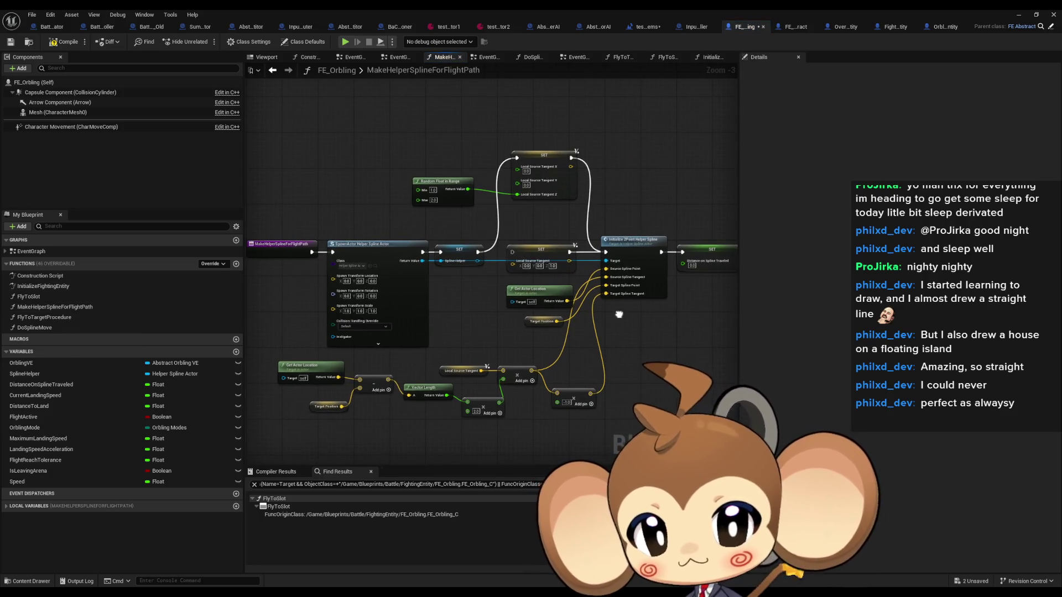
scroll(443, 269, up, 3)
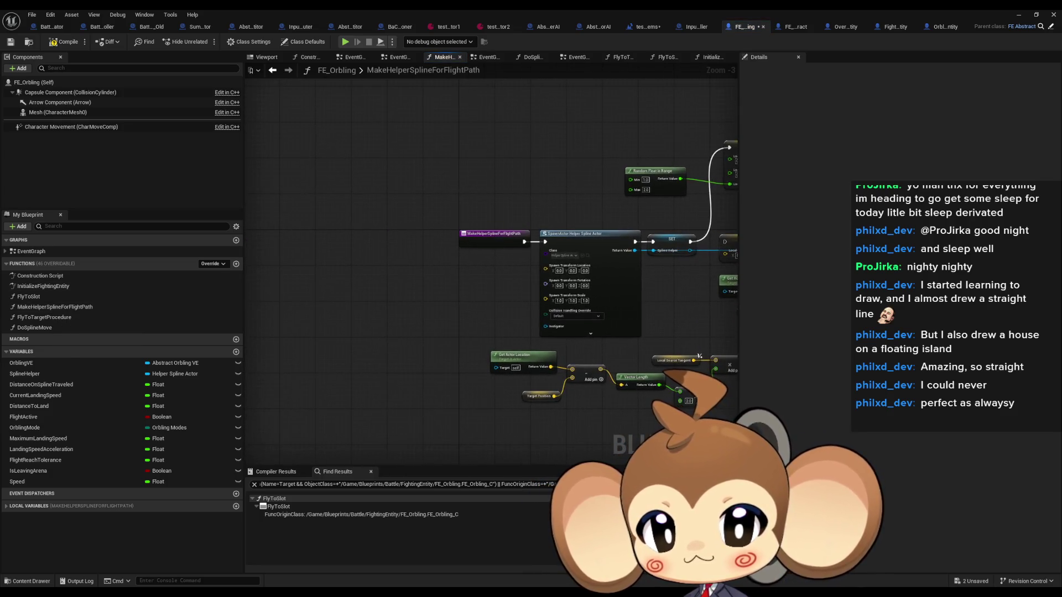
click(450, 257)
drag(545, 210, 283, 194)
drag(537, 242, 533, 287)
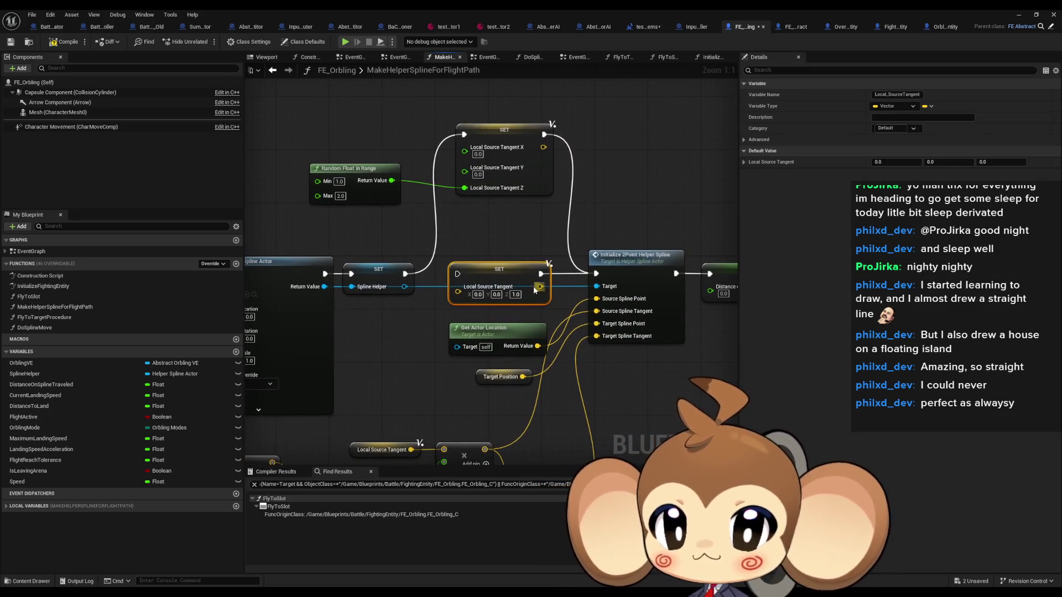
drag(552, 332, 304, 281)
scroll(286, 200, down, 3)
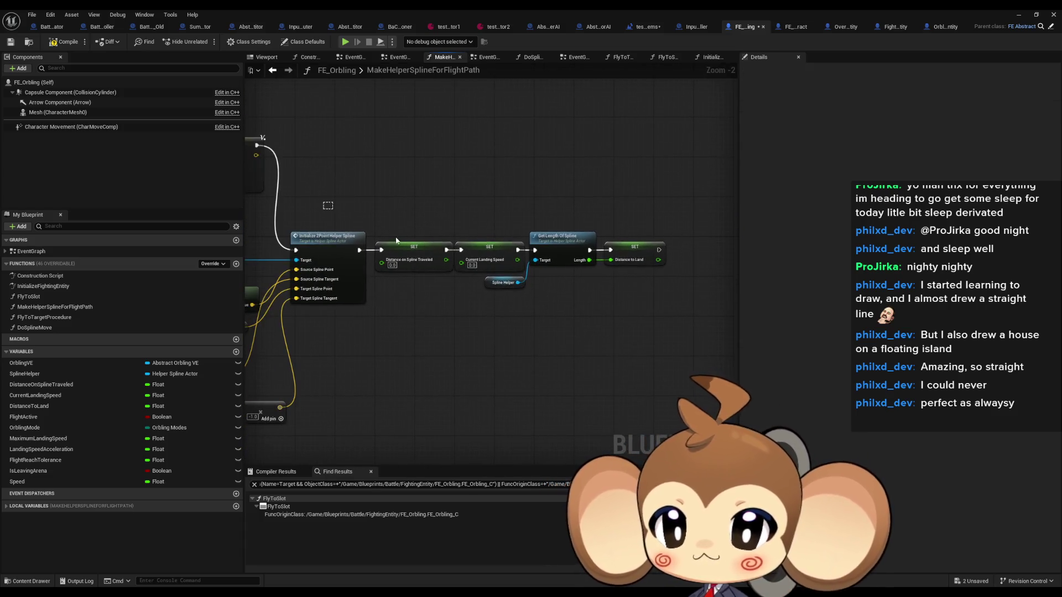
mouse_move(286, 200)
mouse_down()
mouse_move(439, 315)
mouse_move(580, 290)
mouse_up()
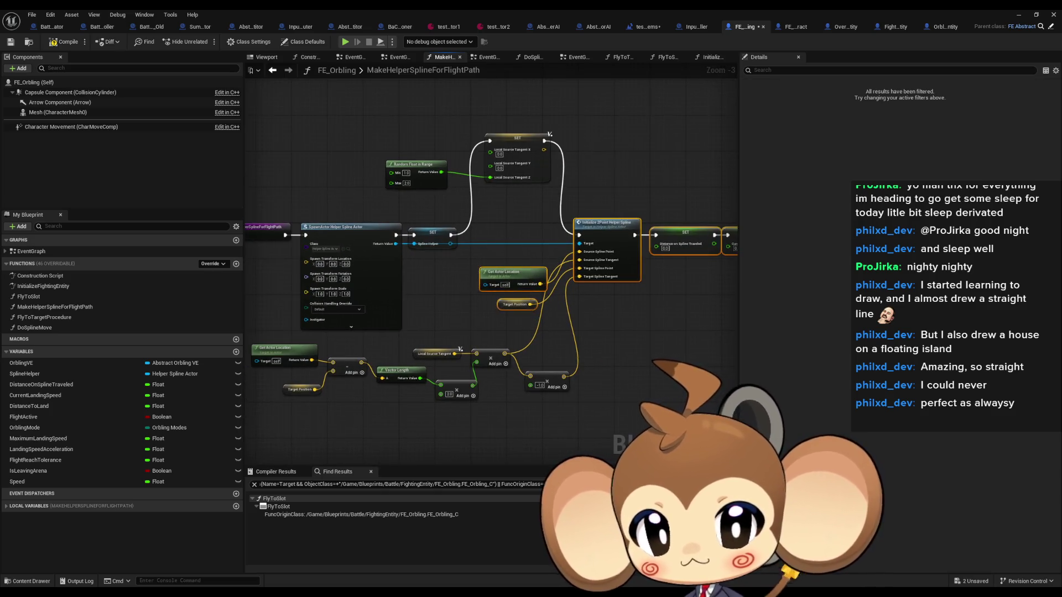
- Move the SET, spline and math nodes down, regroup Random Float and location getters, then open DoSplineMove
drag(320, 333, 686, 424)
mouse_move(604, 228)
mouse_down()
mouse_move(573, 264)
mouse_move(574, 181)
mouse_move(564, 171)
mouse_up()
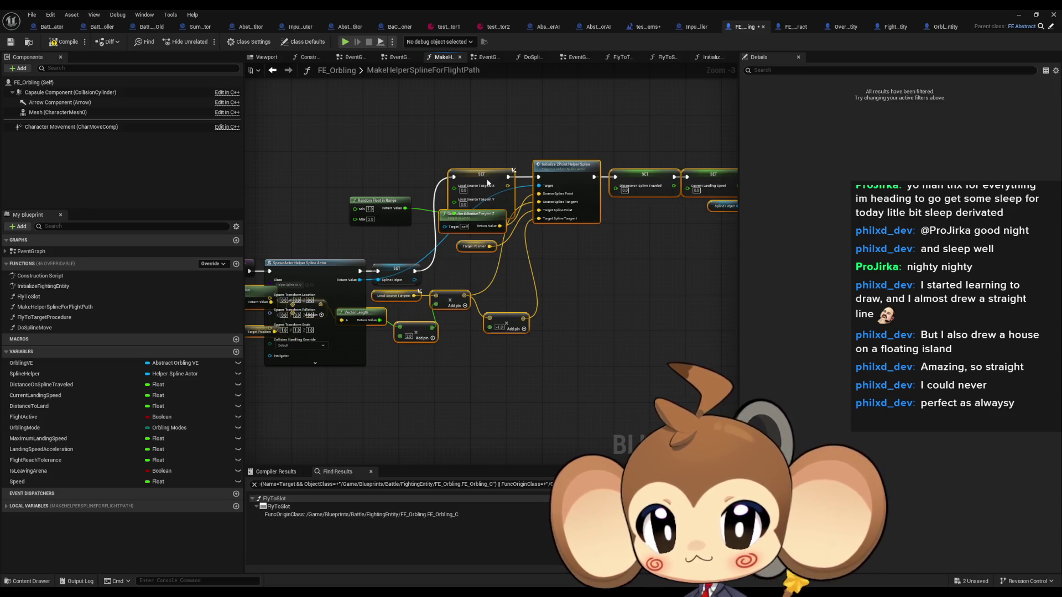
drag(488, 183, 496, 276)
click(438, 221)
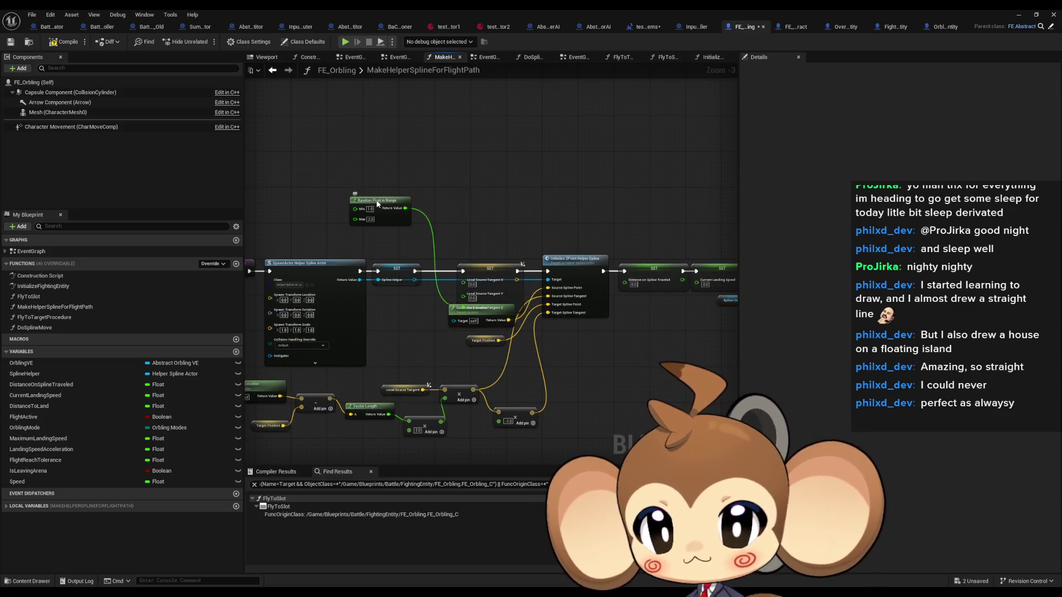
mouse_move(378, 204)
mouse_down()
mouse_move(381, 326)
mouse_move(391, 324)
mouse_up()
drag(466, 340, 473, 369)
drag(479, 320, 481, 346)
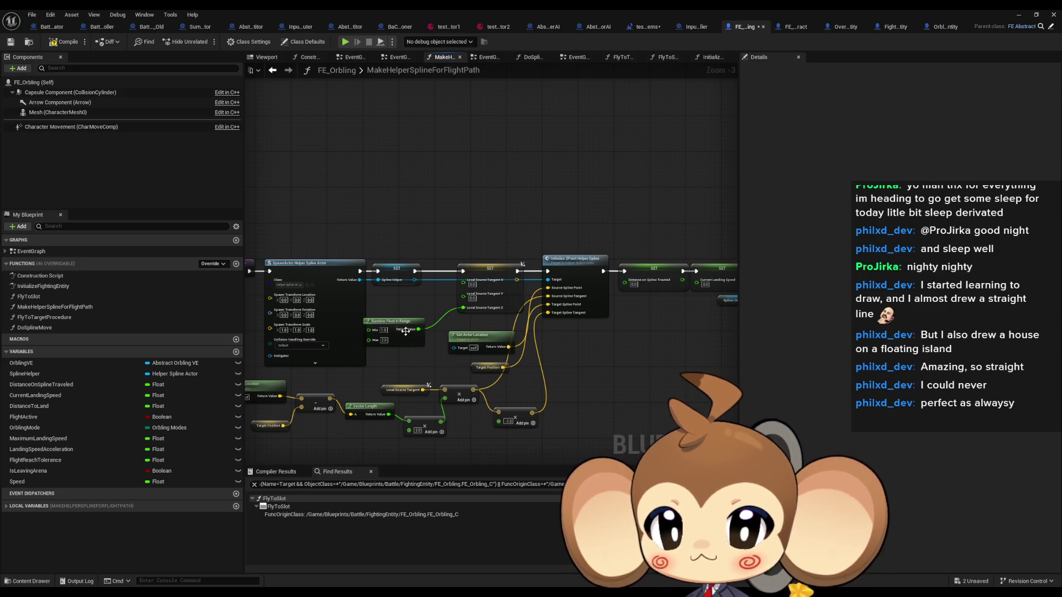
drag(407, 320, 411, 307)
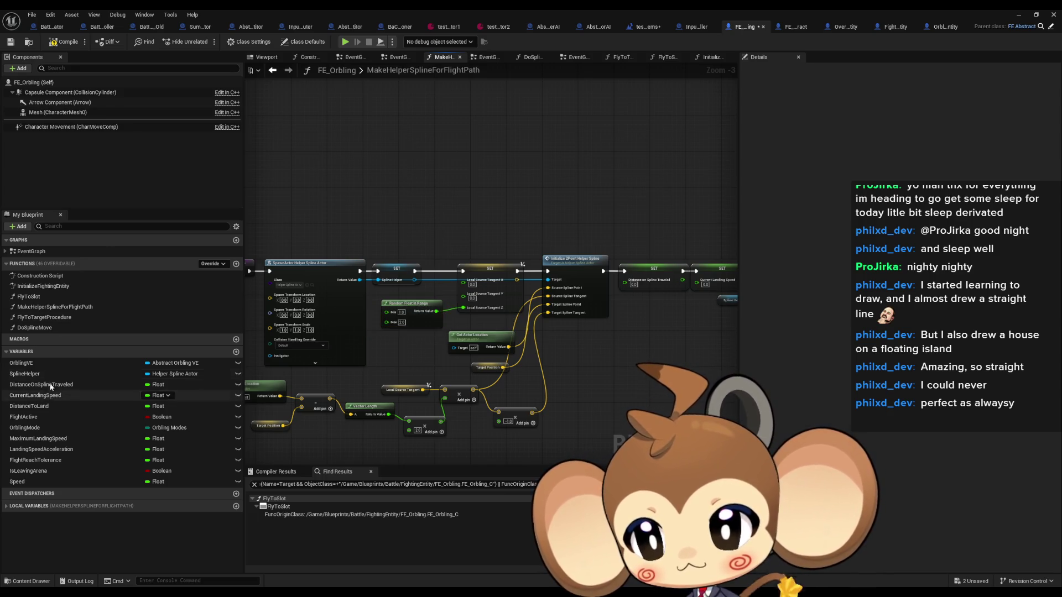
double_click(45, 317)
double_click(38, 328)
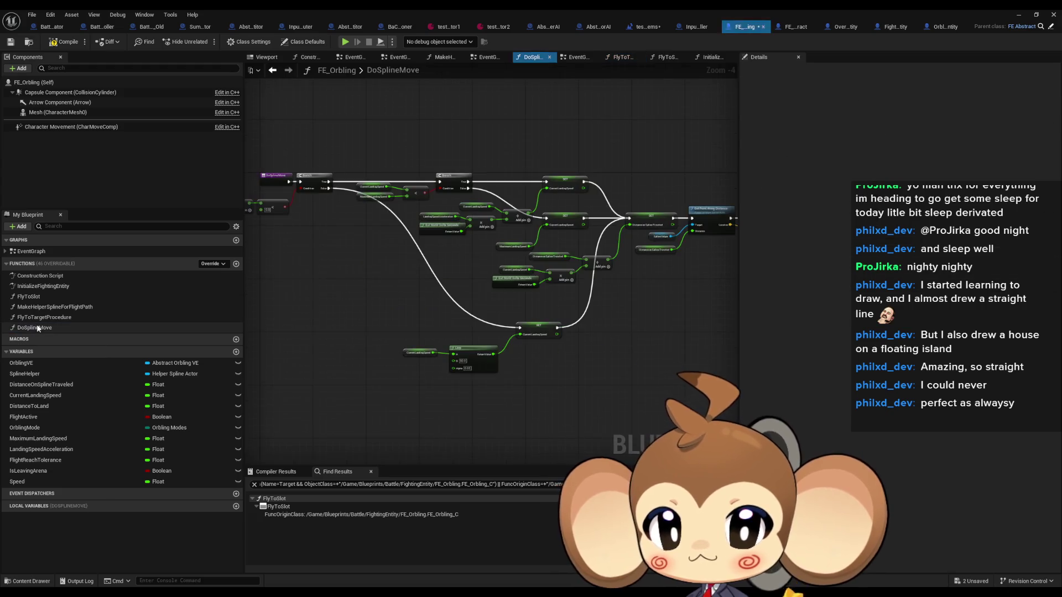
- Review FE_Orbling's DoSplineMove function graph and save the FE_Orbling blueprint
double_click(38, 319)
double_click(39, 327)
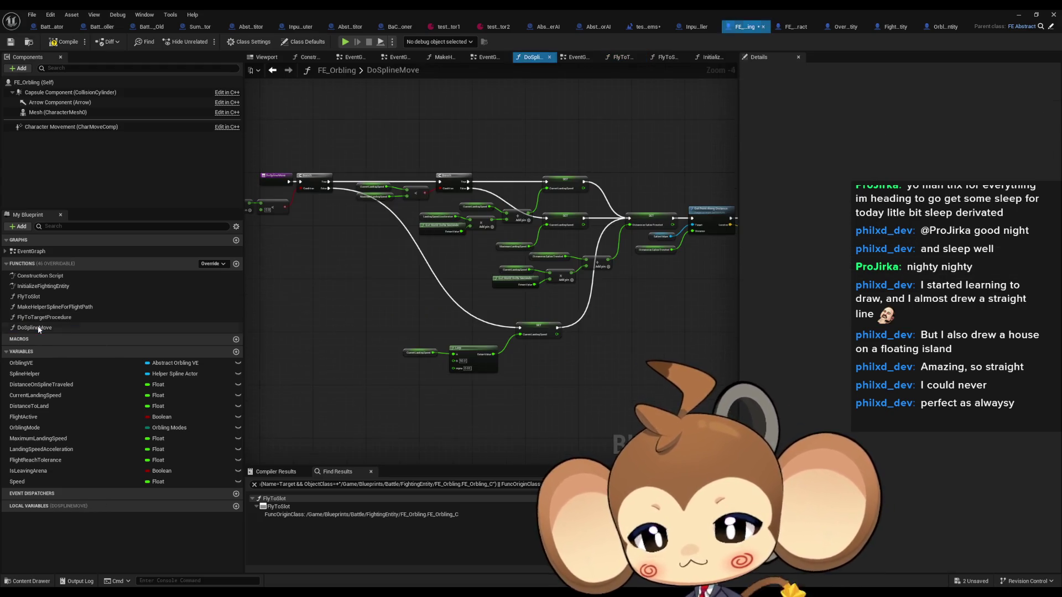
scroll(588, 313, up, 2)
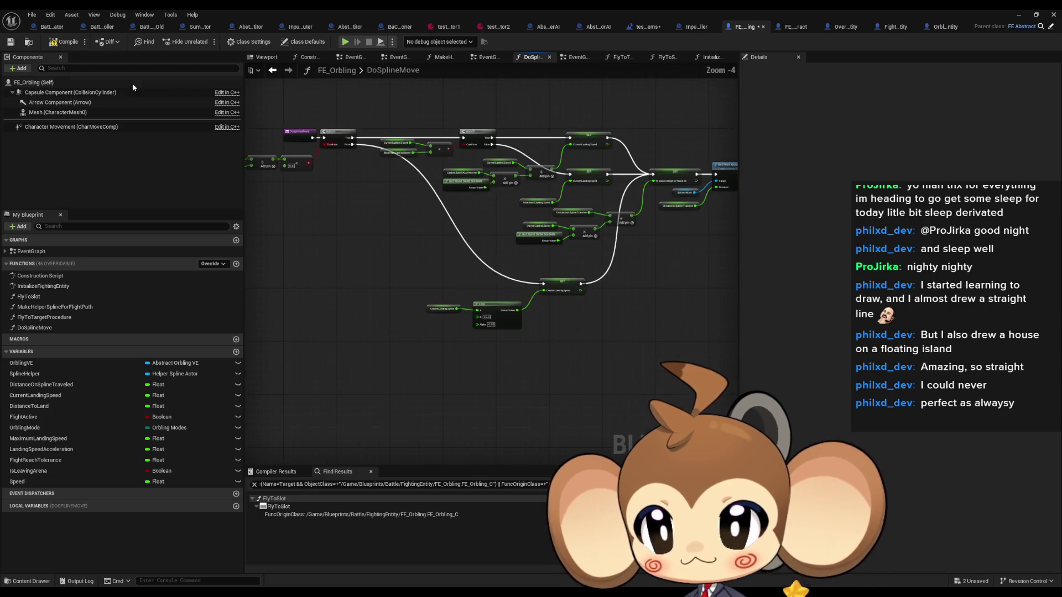
key(ctrl+s)
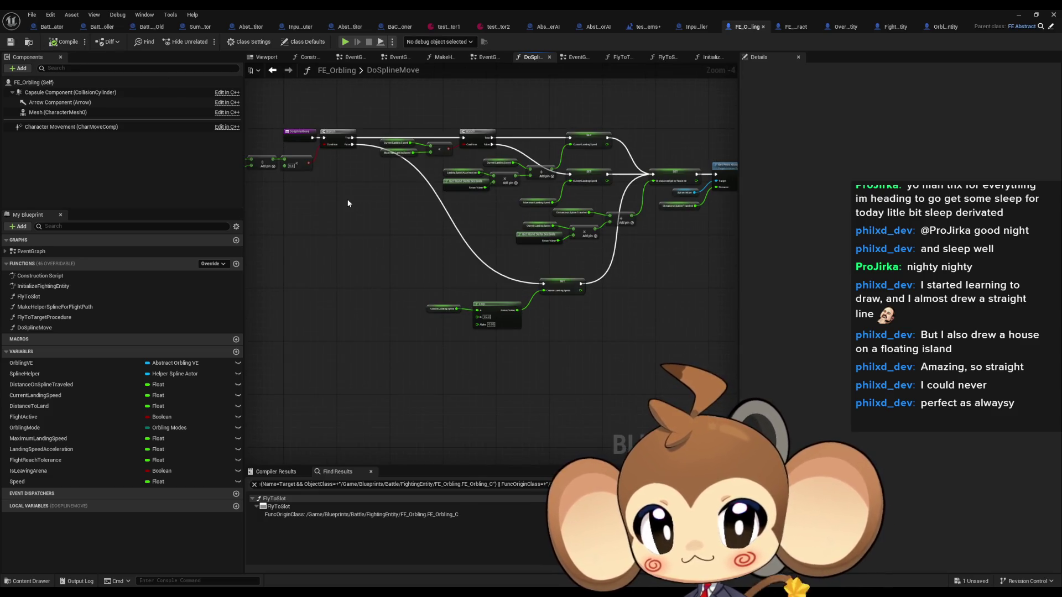
- Look through the InputController, test_BattleSystems, Abstract_BattleCompetitor and BaCo_Summoner tabs, then return to FE_Orbling's DoSplineMove
click(688, 28)
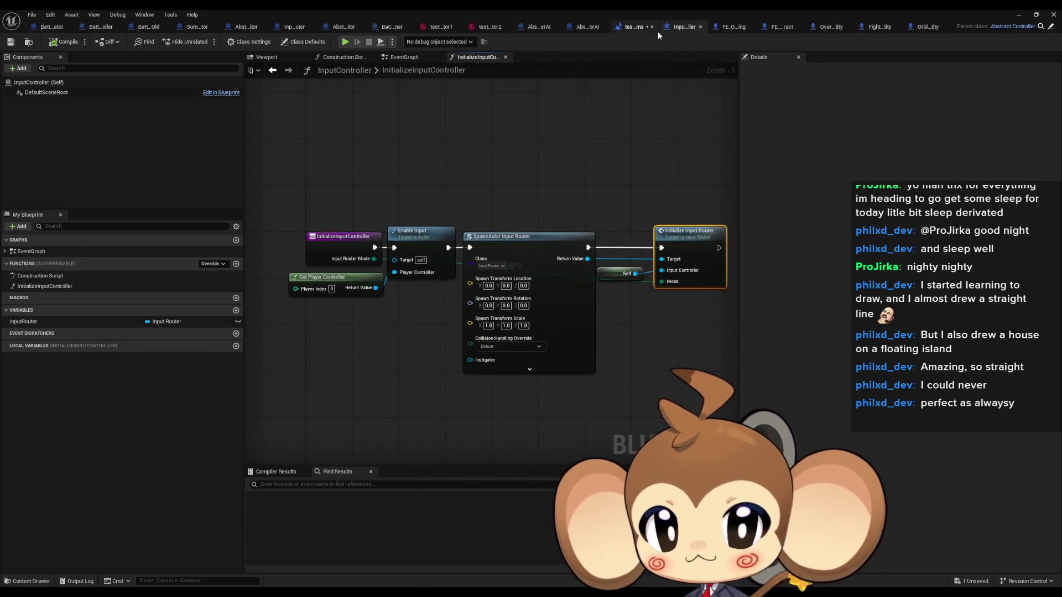
click(630, 28)
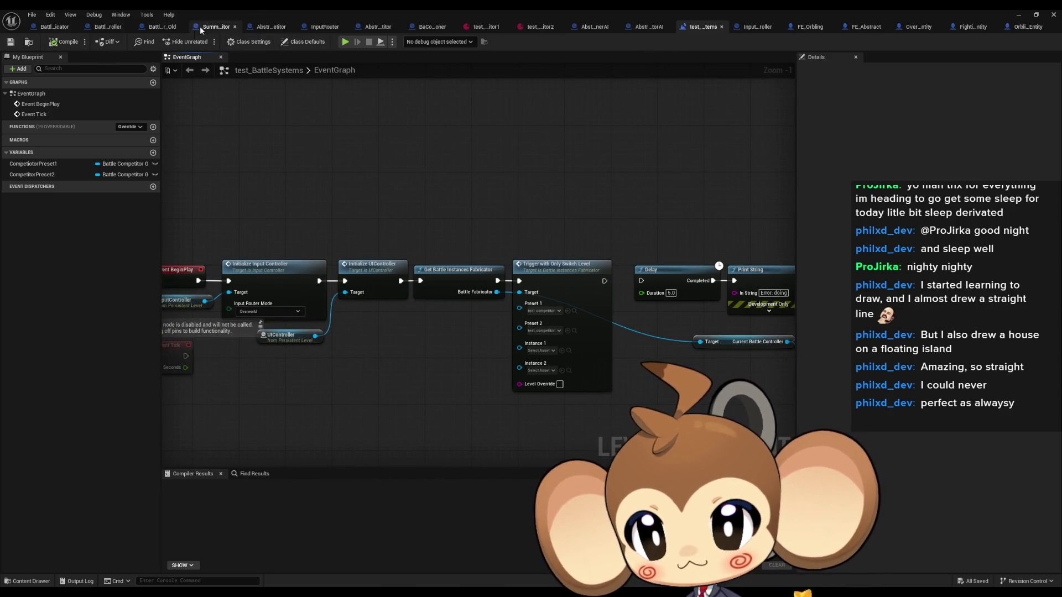
click(371, 26)
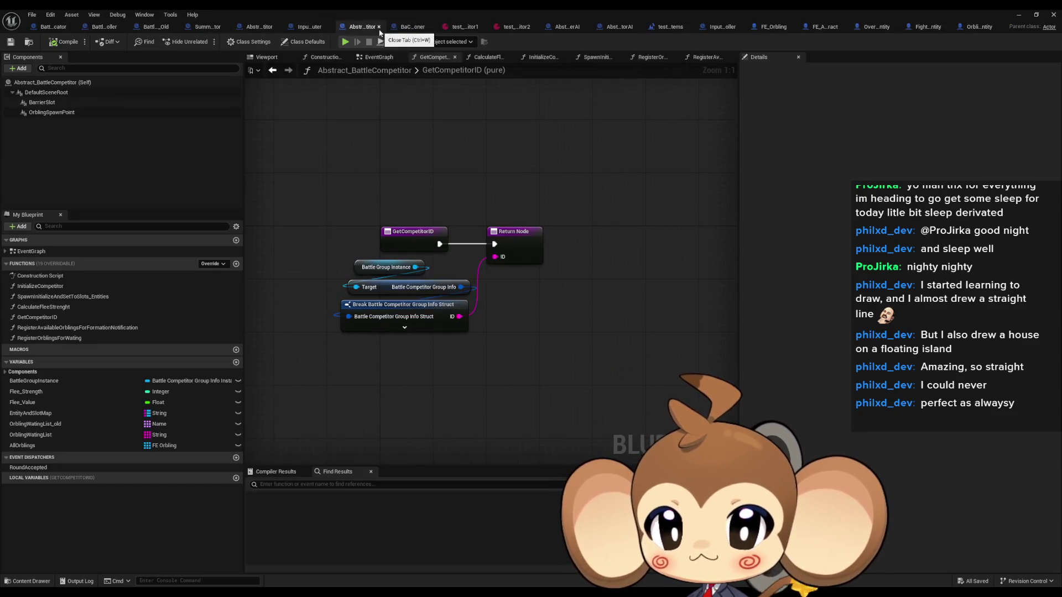
click(426, 27)
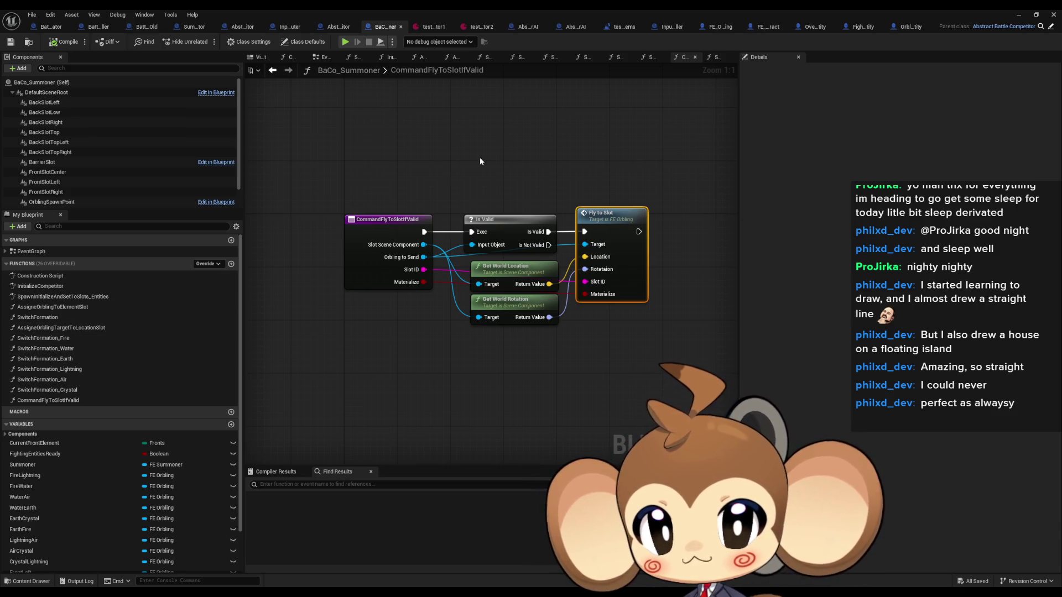
click(721, 27)
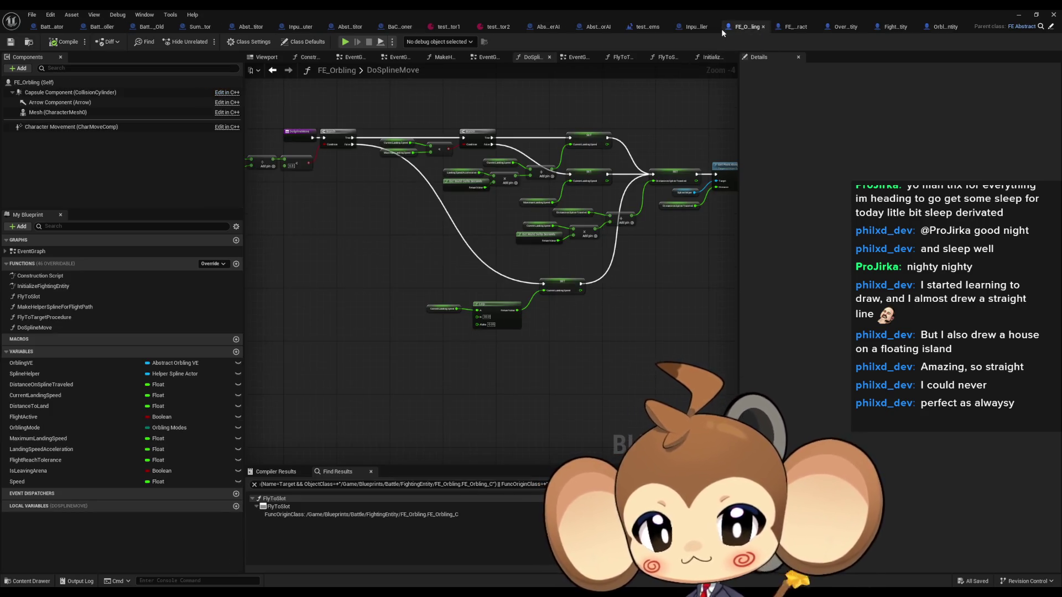
drag(573, 245, 543, 296)
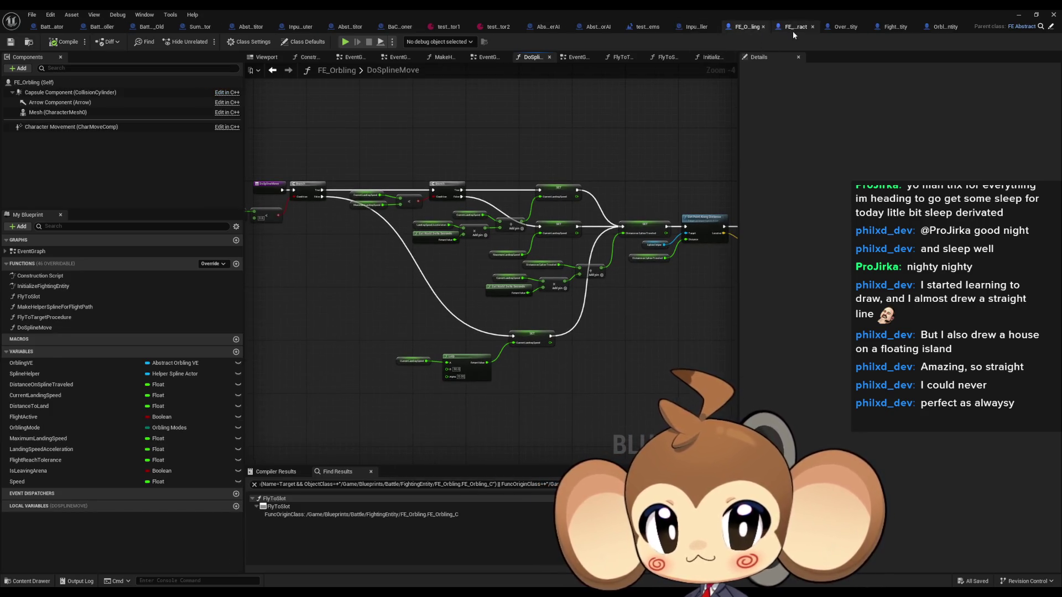
- Check FE_Abstract and OverworldEntity, viewing the OEEventNotifier dispatcher's properties
click(793, 32)
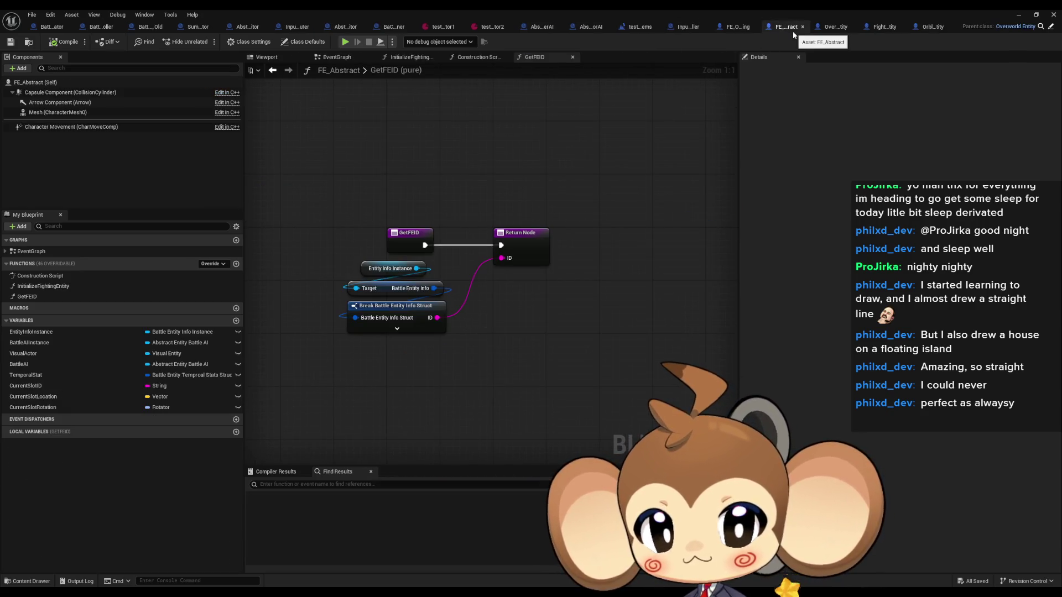
click(744, 30)
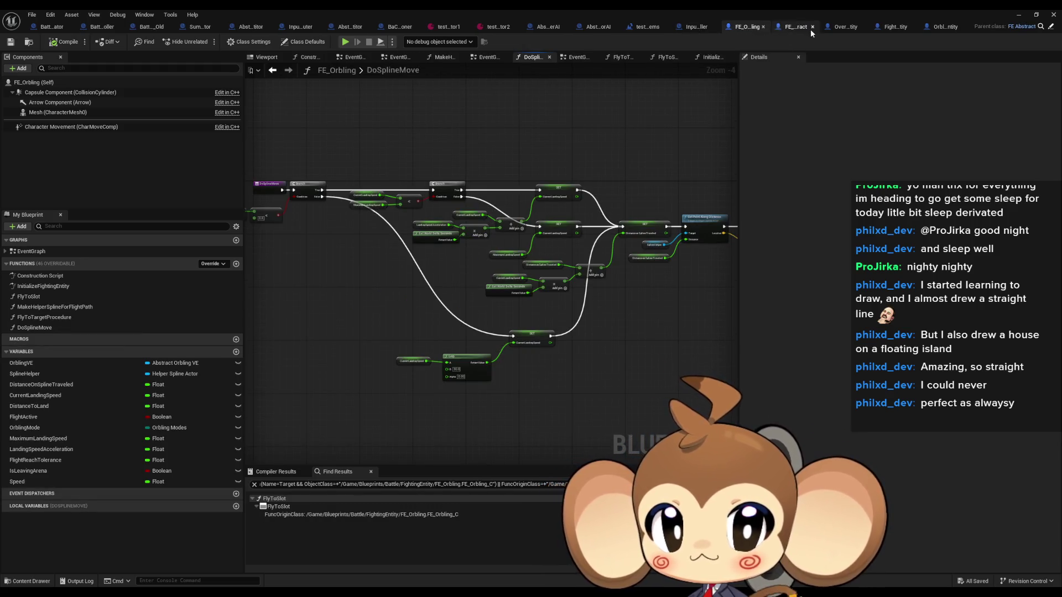
click(849, 31)
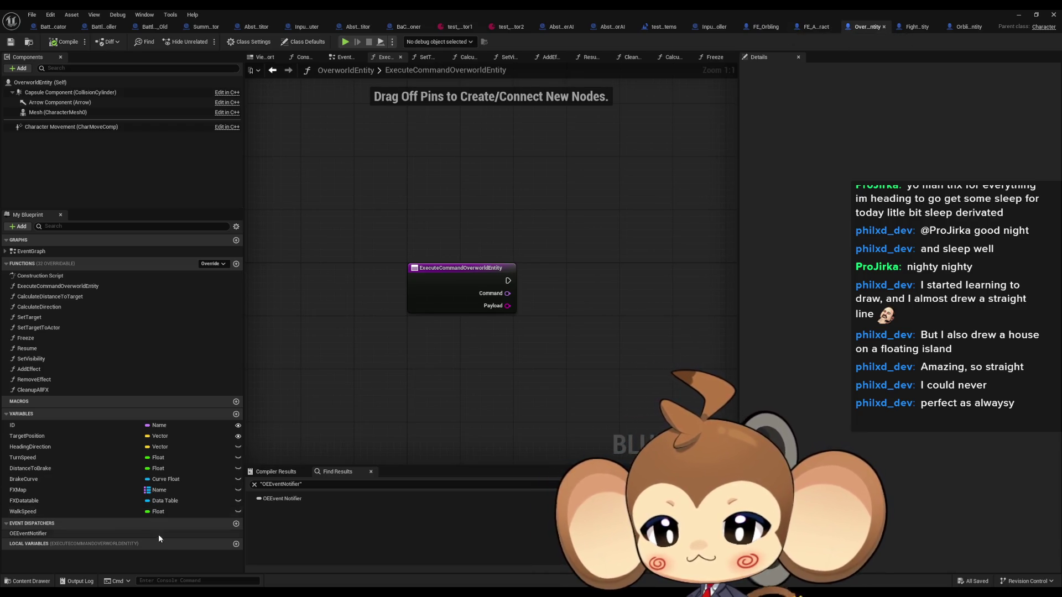
click(83, 534)
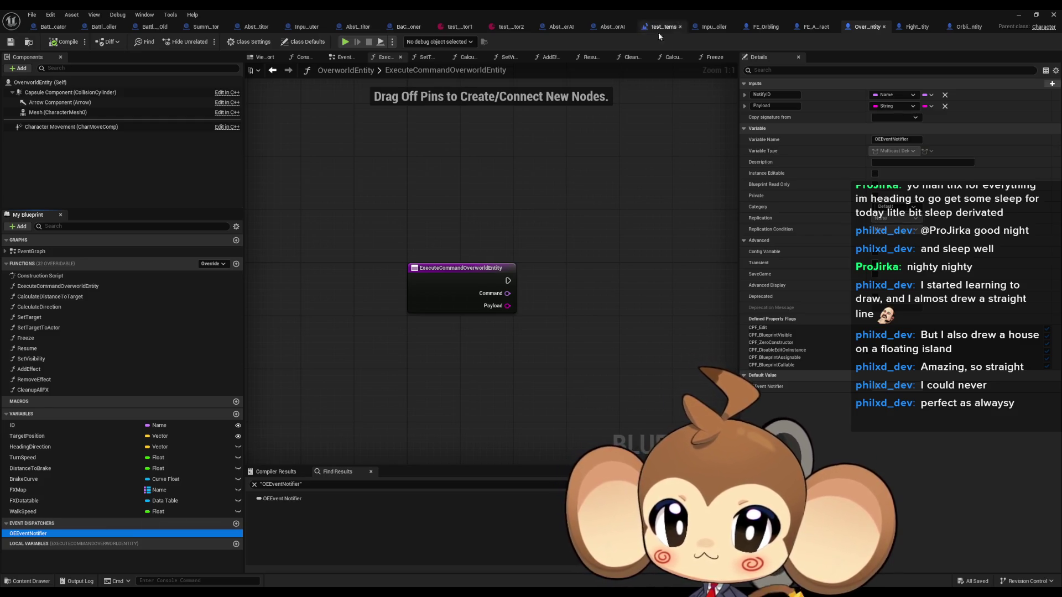
- Cycle through the open blueprints to Abstract_BattleCompetitor and inspect its RoundAccepted event dispatcher
click(788, 26)
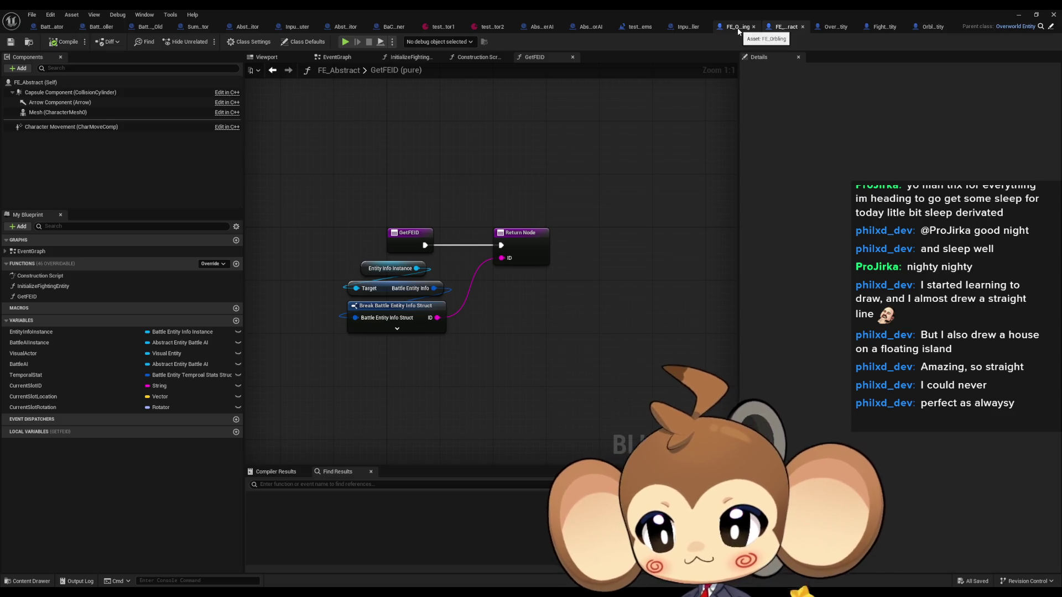
click(738, 28)
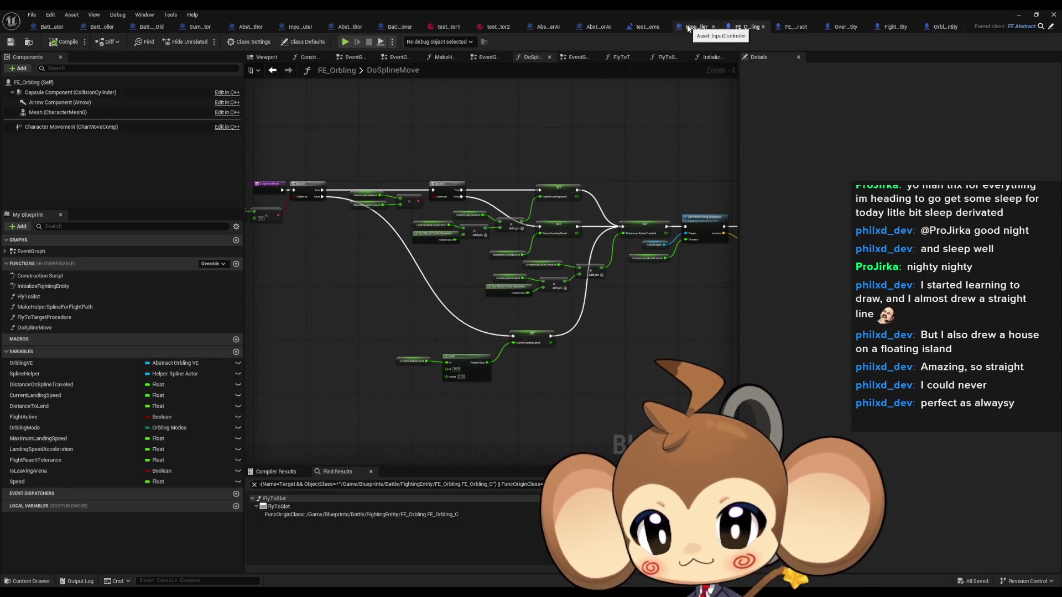
click(690, 27)
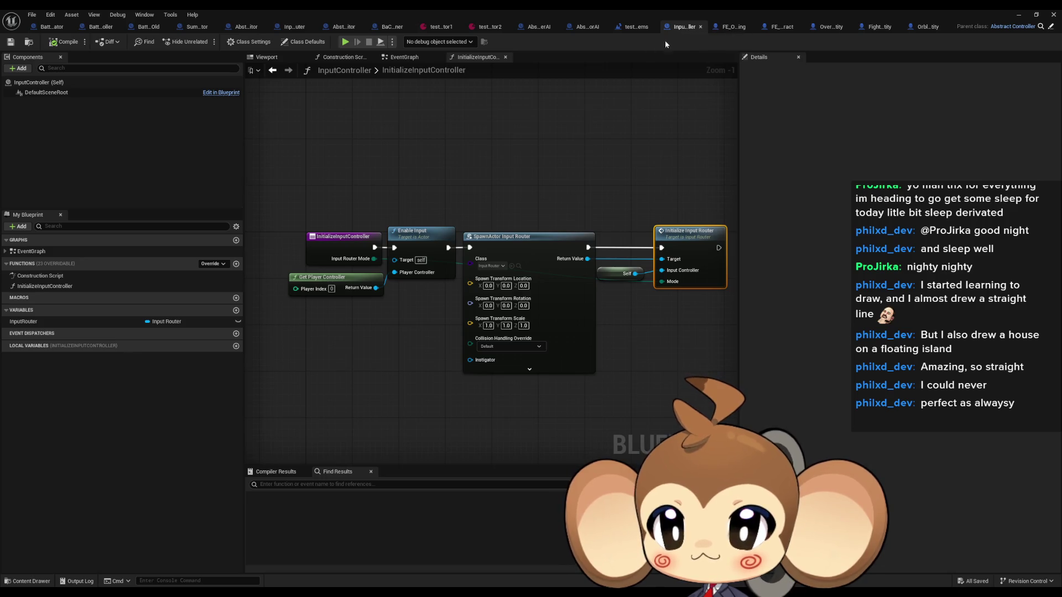
click(373, 31)
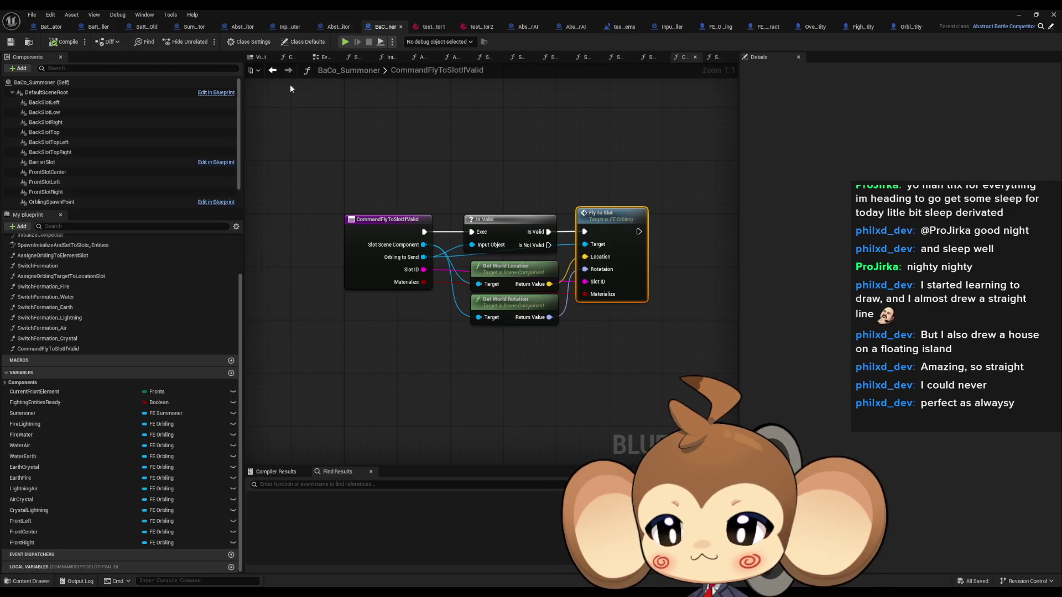
click(335, 30)
click(35, 468)
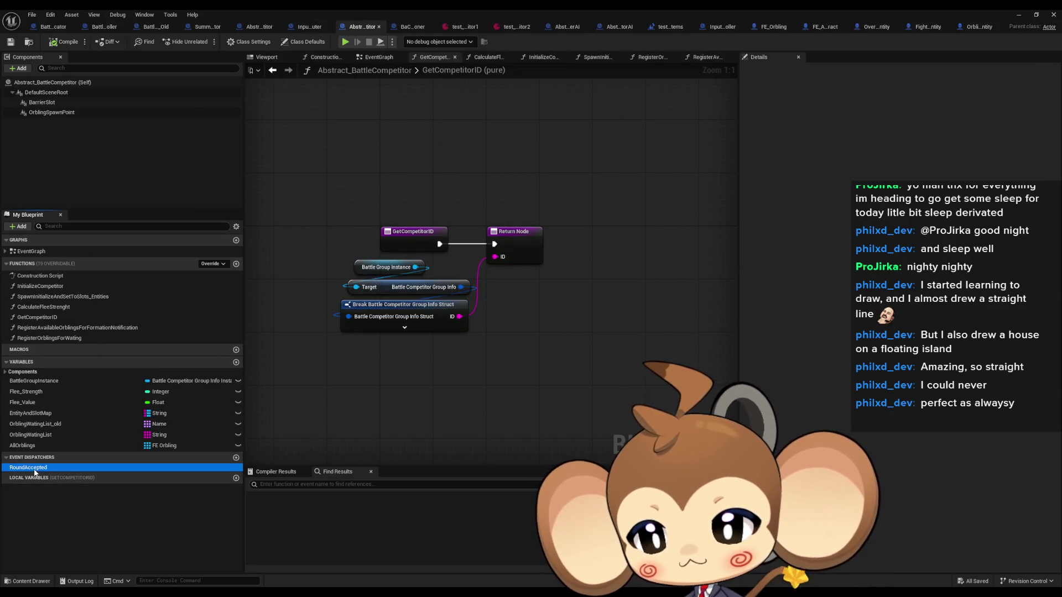
- Find all references to RoundAccepted and compare Battle_Controller's CreateCompetitor with Abstract_Competitor's AcceptRound graph
right_click(34, 473)
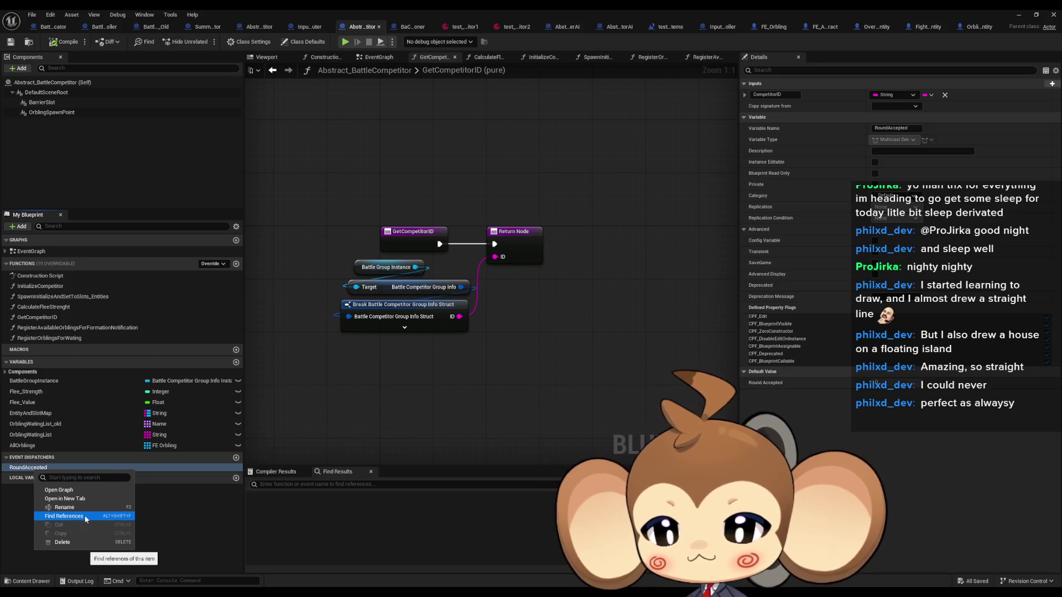
click(56, 517)
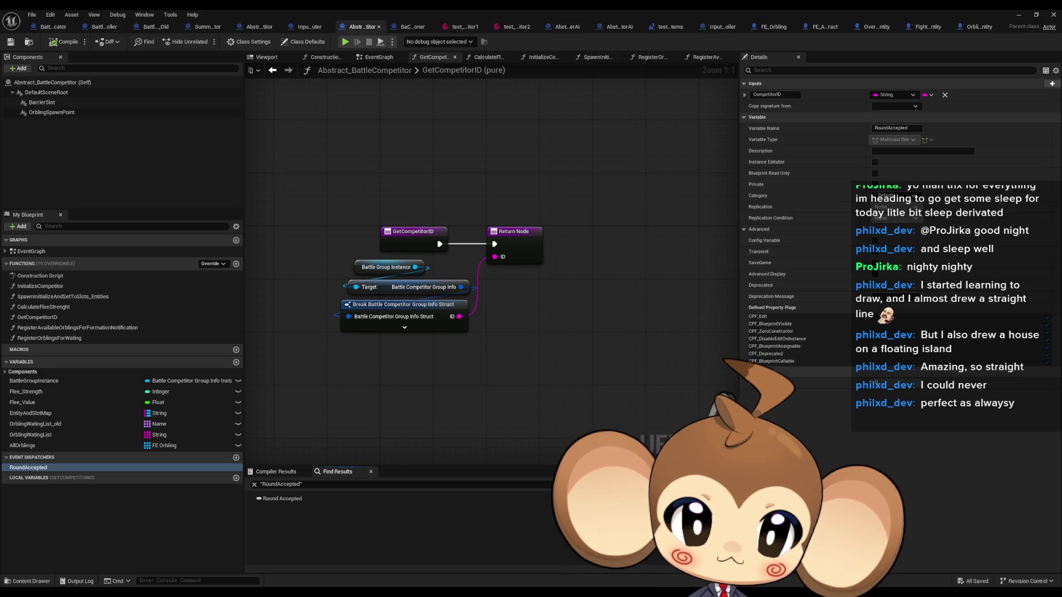
click(101, 27)
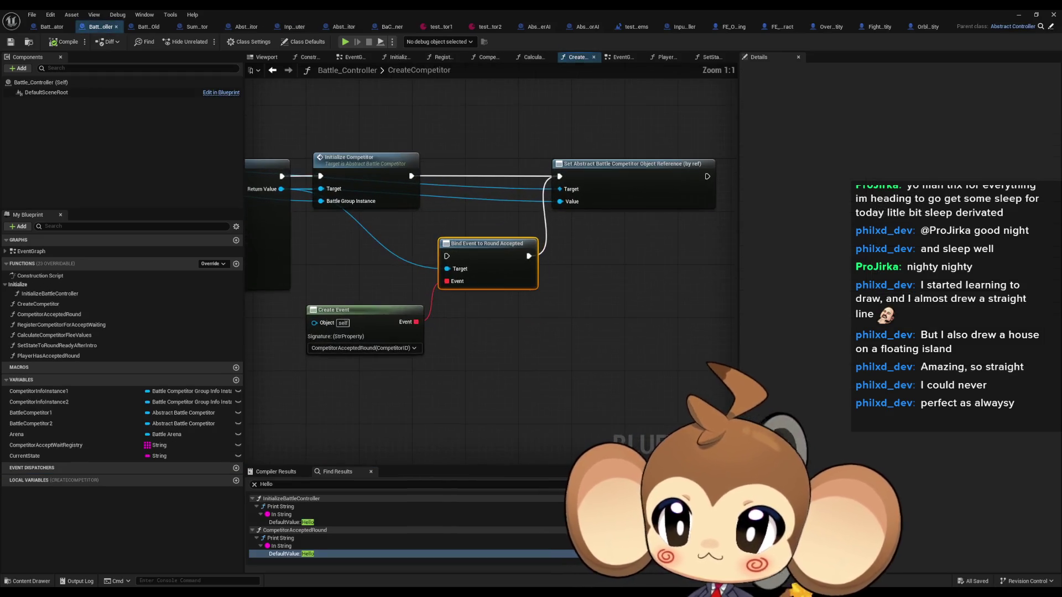
click(246, 27)
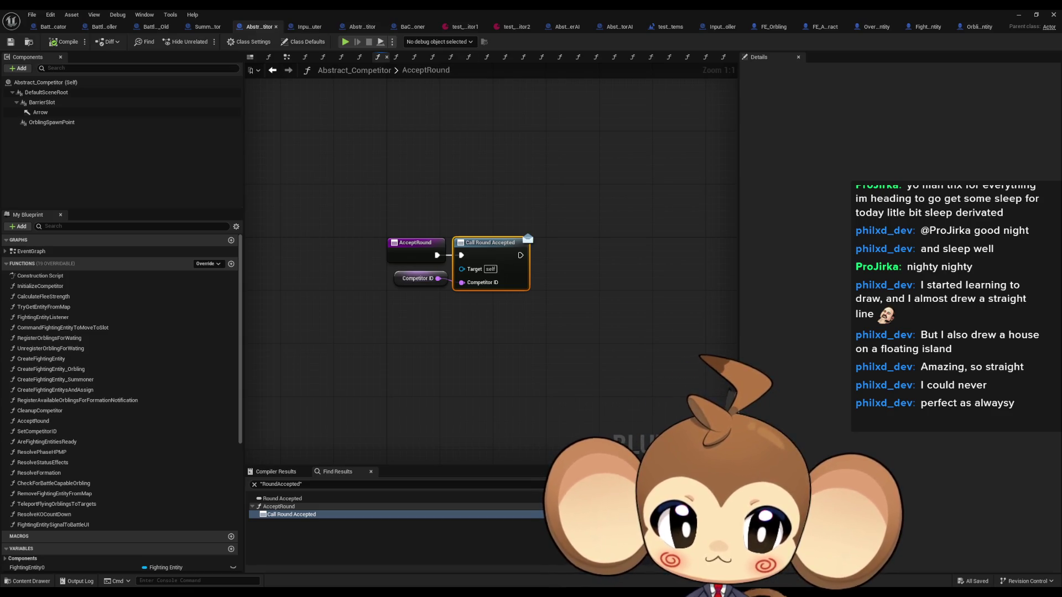
click(104, 26)
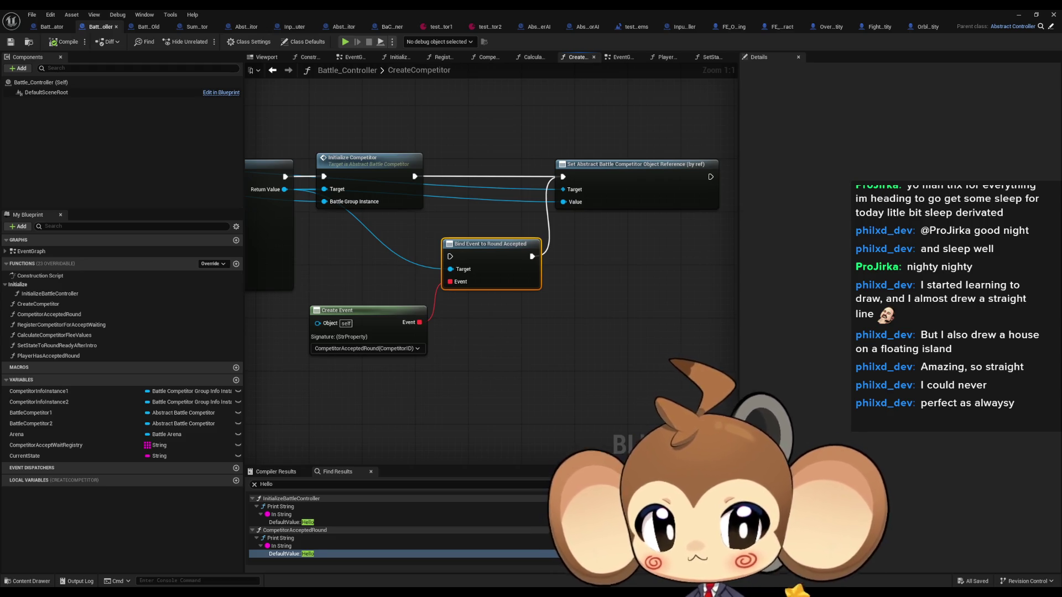
click(247, 27)
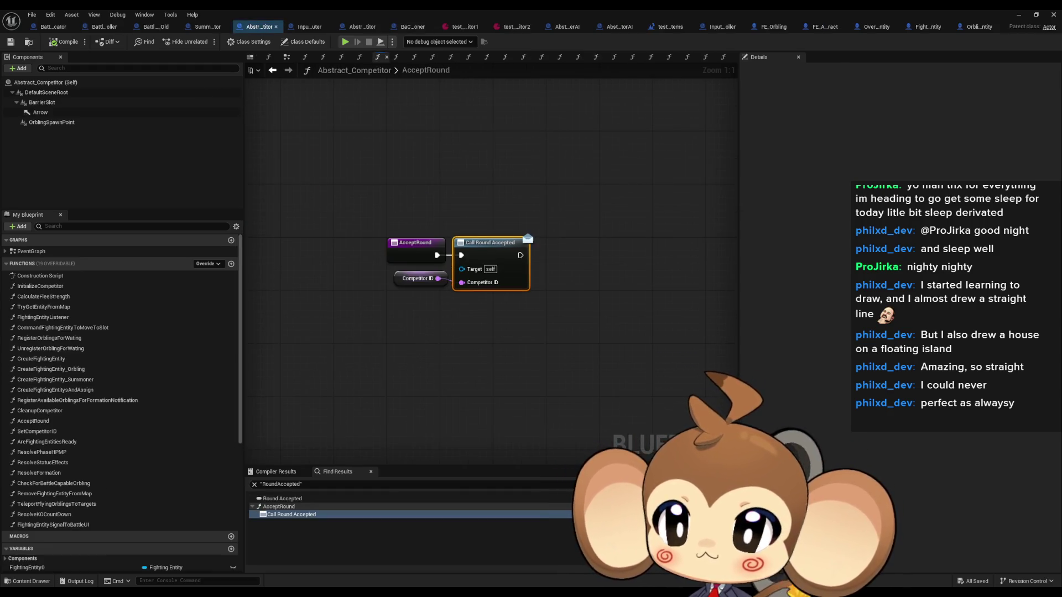
- Check the old battle controller's SpawnActor nodes and the Call Round Accepted reference, then go back
click(156, 27)
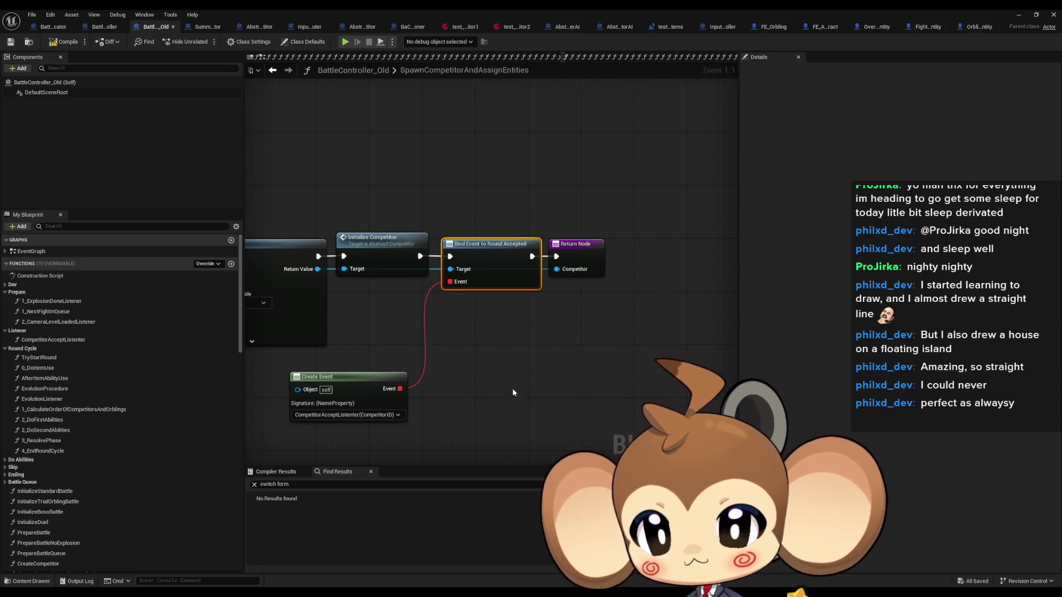
drag(512, 388, 700, 317)
scroll(664, 309, down, 2)
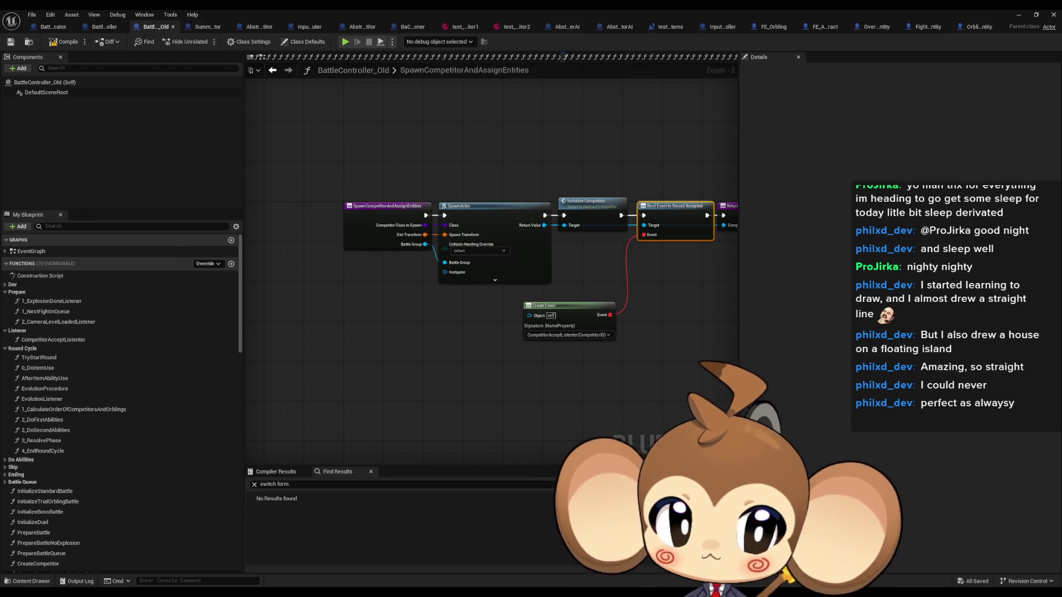
double_click(675, 207)
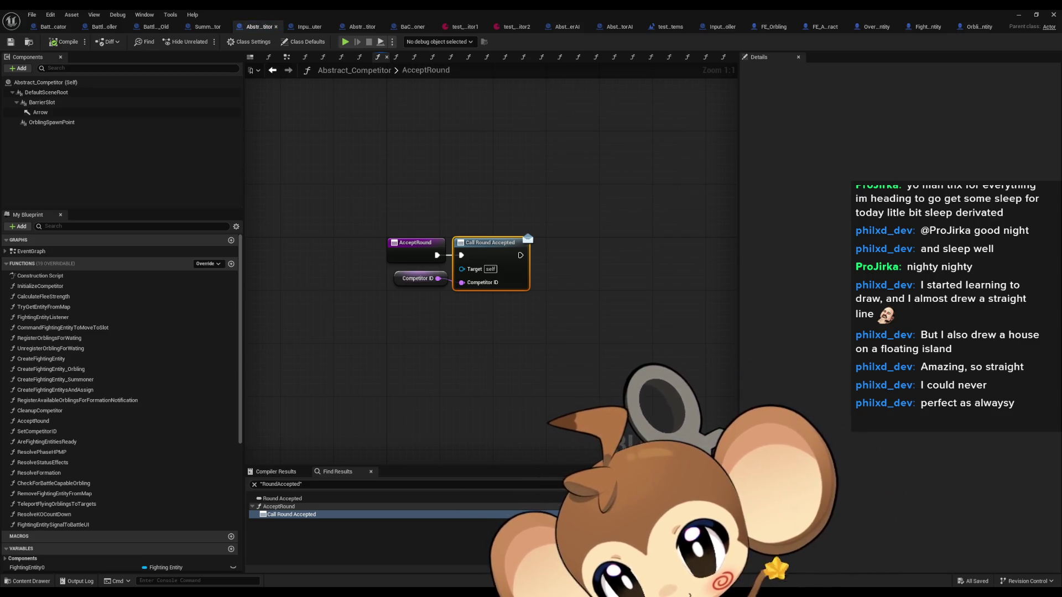
key(alt+Left)
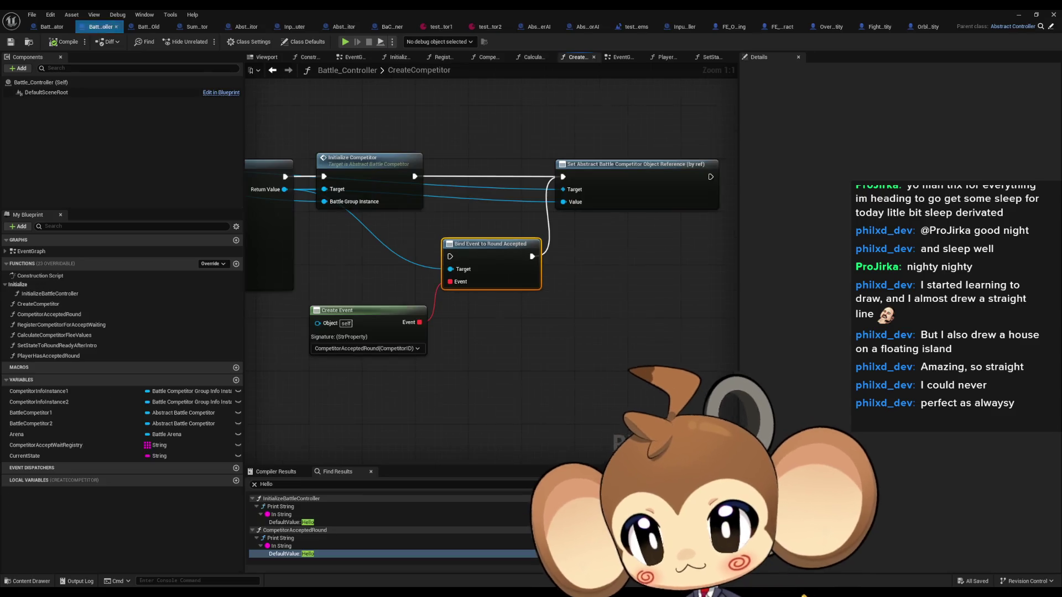
- Locate the Bind Event to Round Accepted node in CreateCompetitor, then jump to the Call Round Accepted reference
scroll(590, 323, down, 4)
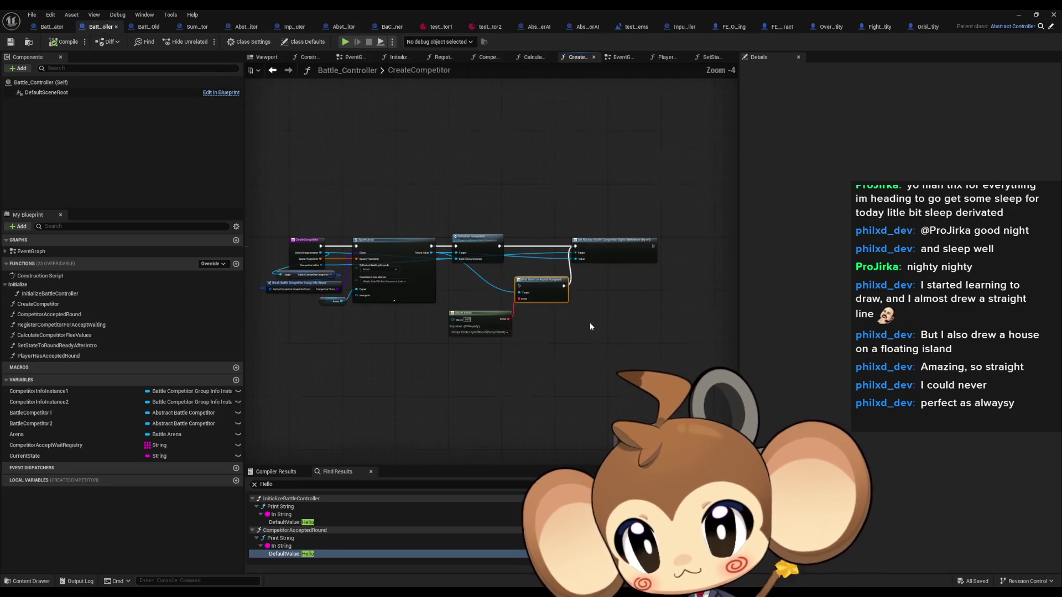
scroll(373, 270, up, 3)
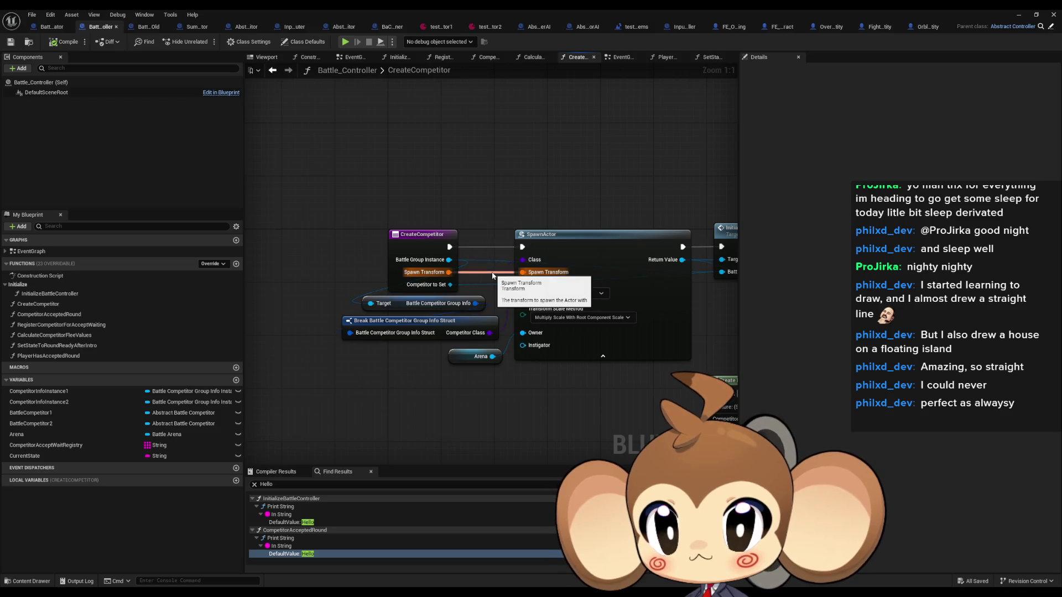
scroll(476, 265, up, 1)
drag(462, 255, 370, 271)
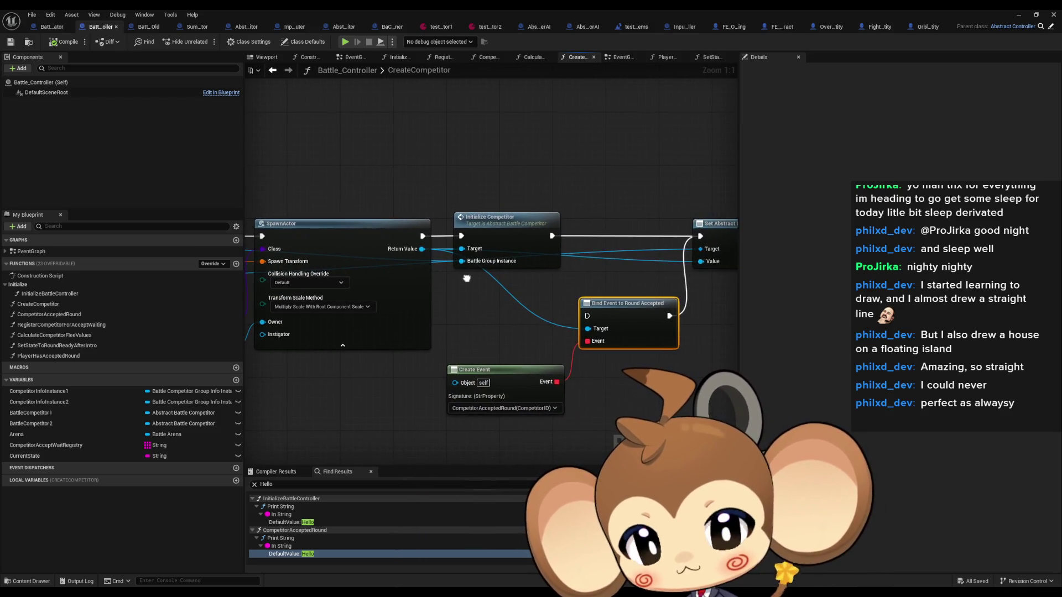
drag(560, 284, 483, 280)
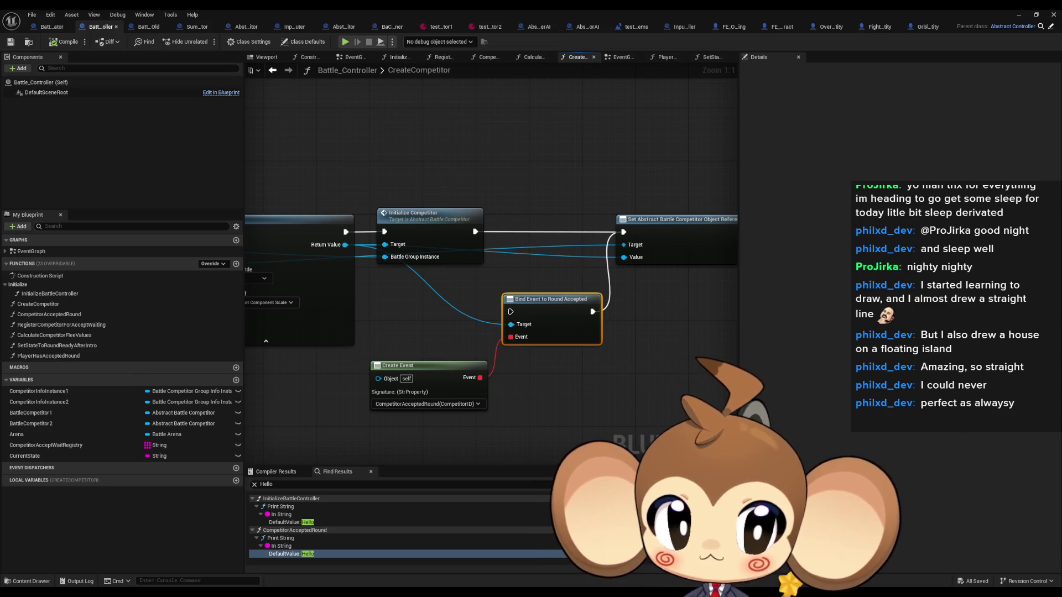
double_click(552, 299)
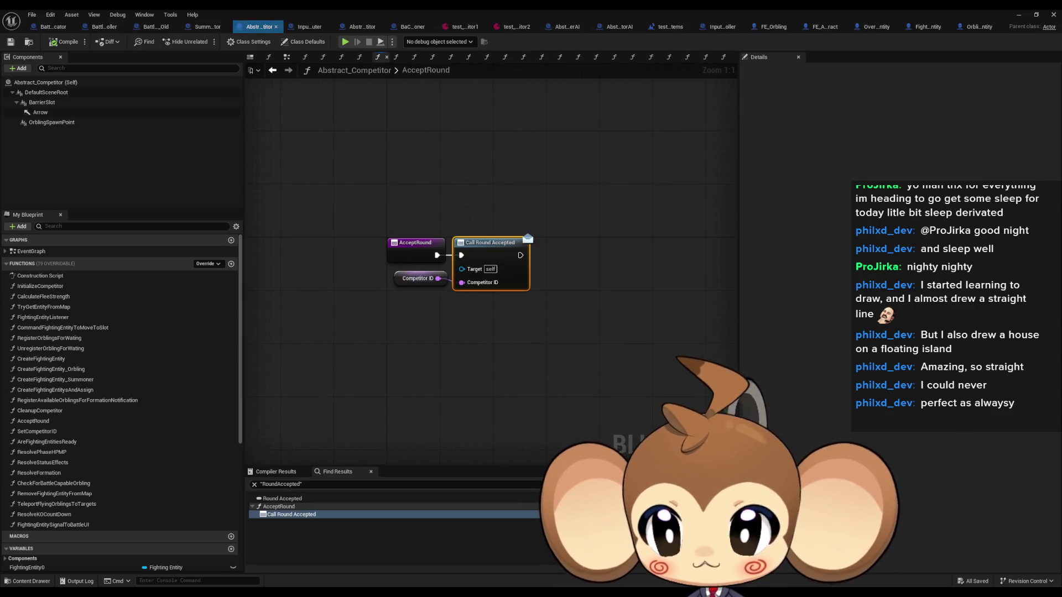
- Find AcceptRound's usages, review both controllers' PlayerHasAcceptedRound graphs, and return to Abstract_BattleCompetitor
right_click(411, 251)
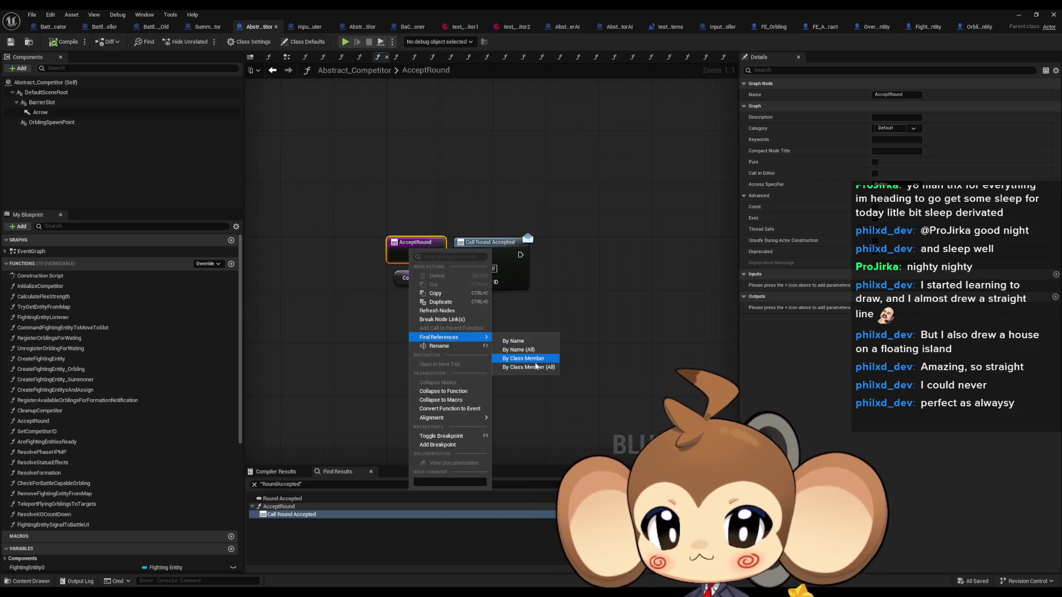
click(533, 369)
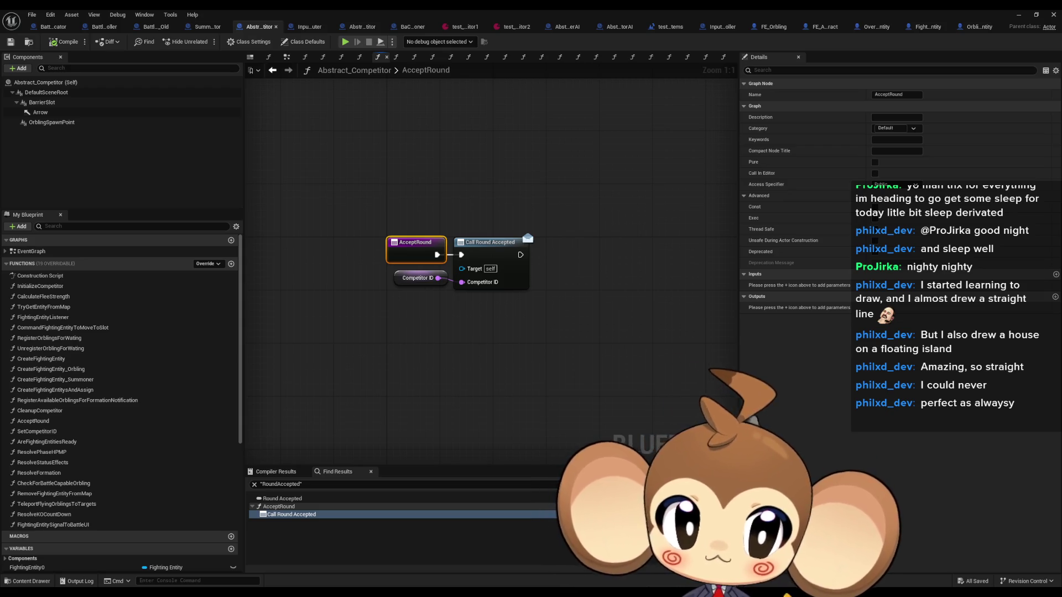
click(156, 26)
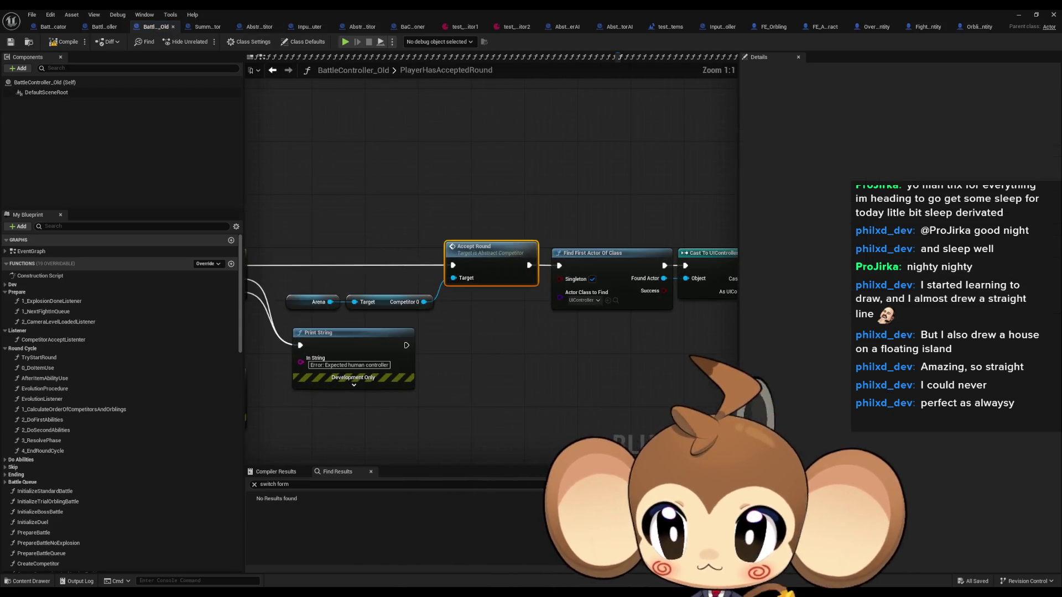
scroll(598, 399, down, 4)
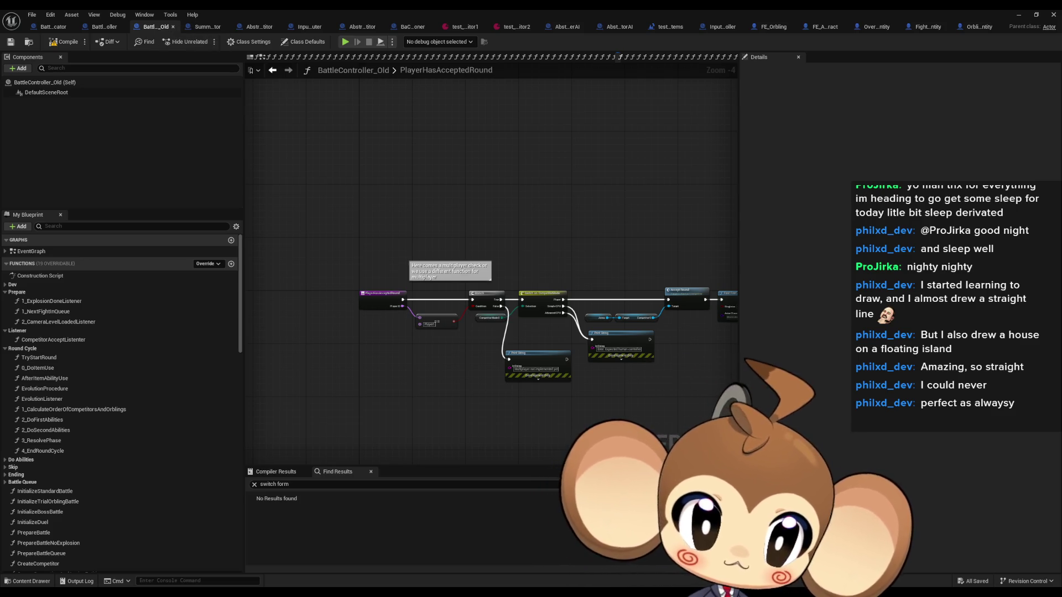
click(104, 27)
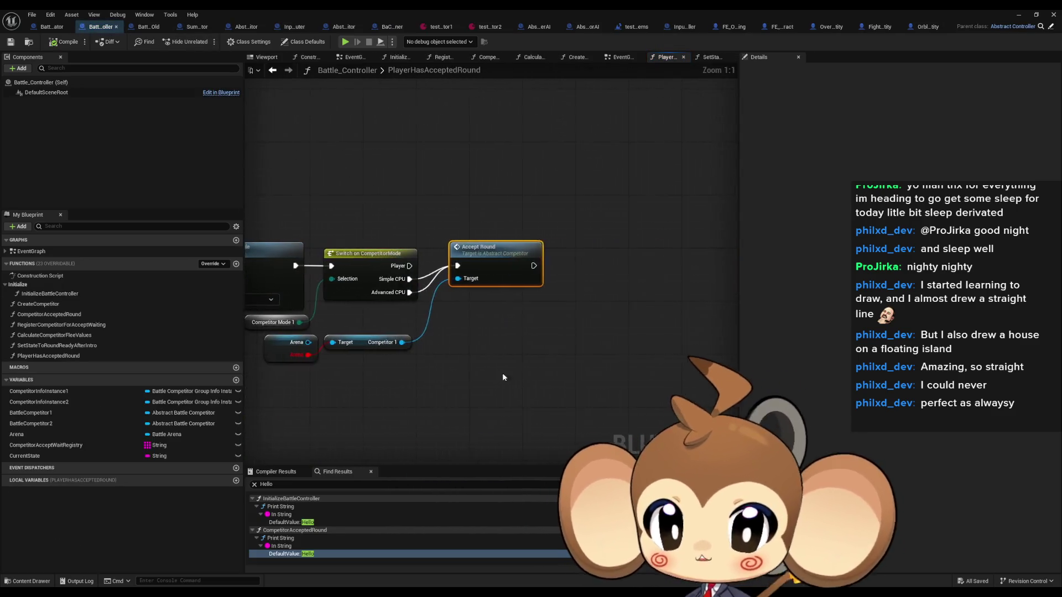
scroll(629, 333, down, 3)
scroll(483, 363, up, 3)
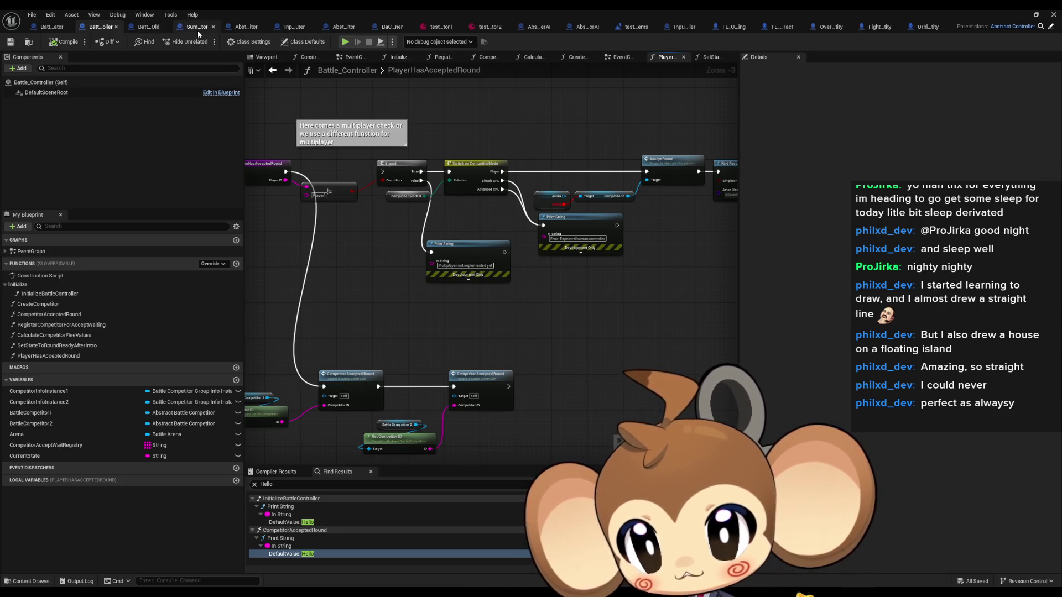
click(334, 28)
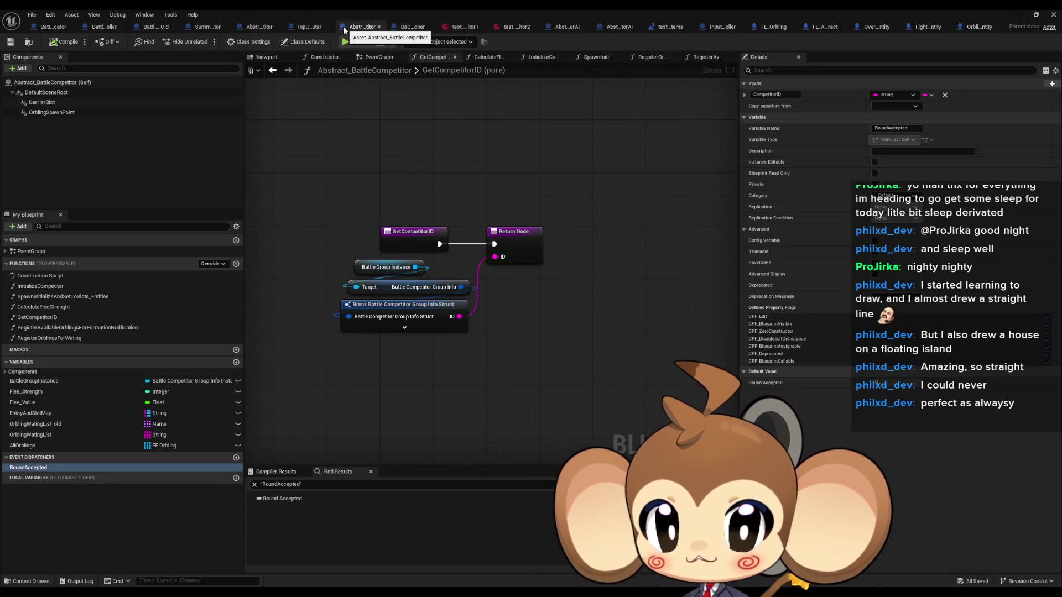
- Compare BaCo_Summoner and SummonerCompetitor, then inspect Competitor 0 in Battle_Controller's PlayerHasAcceptedRound graph
click(406, 28)
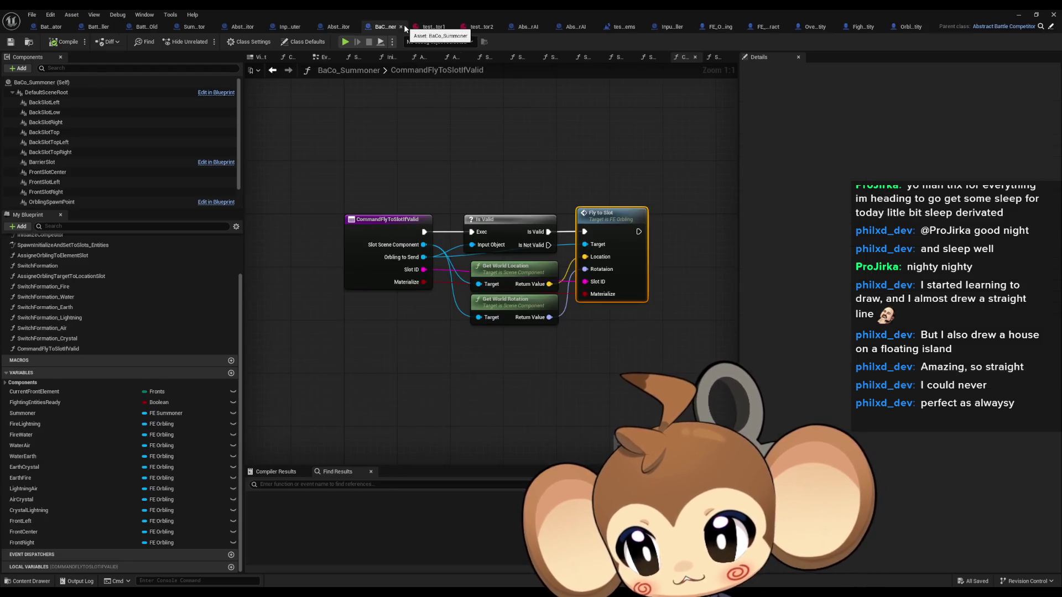
click(342, 28)
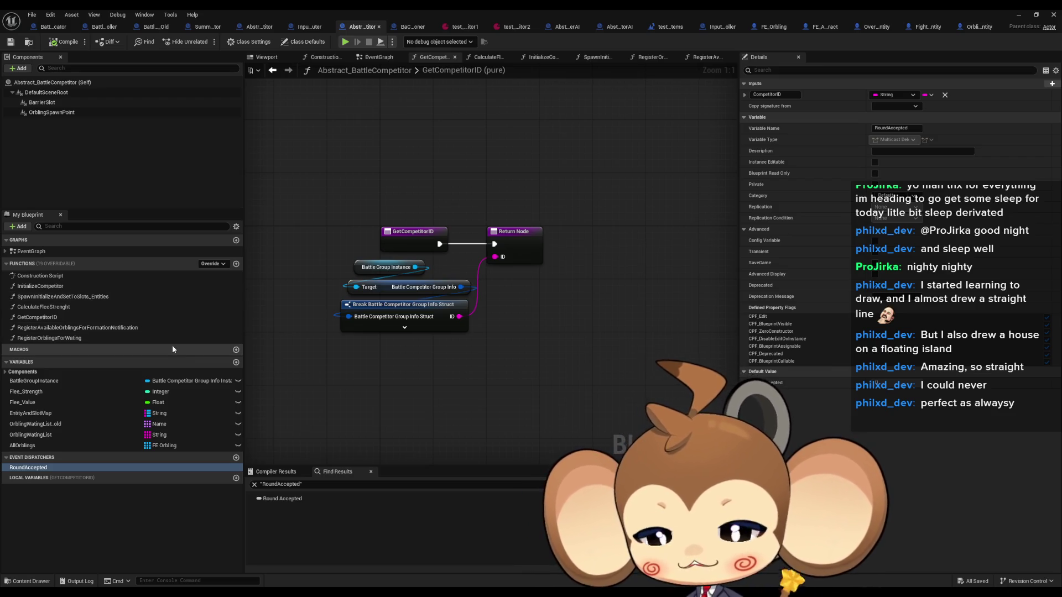
click(201, 29)
click(255, 28)
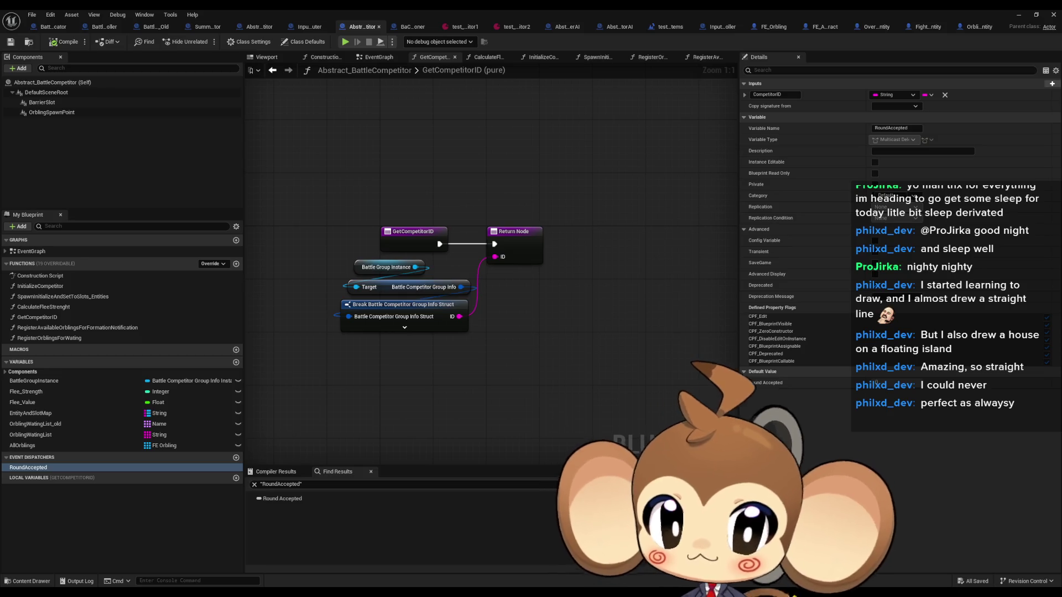
key(ctrl+Tab)
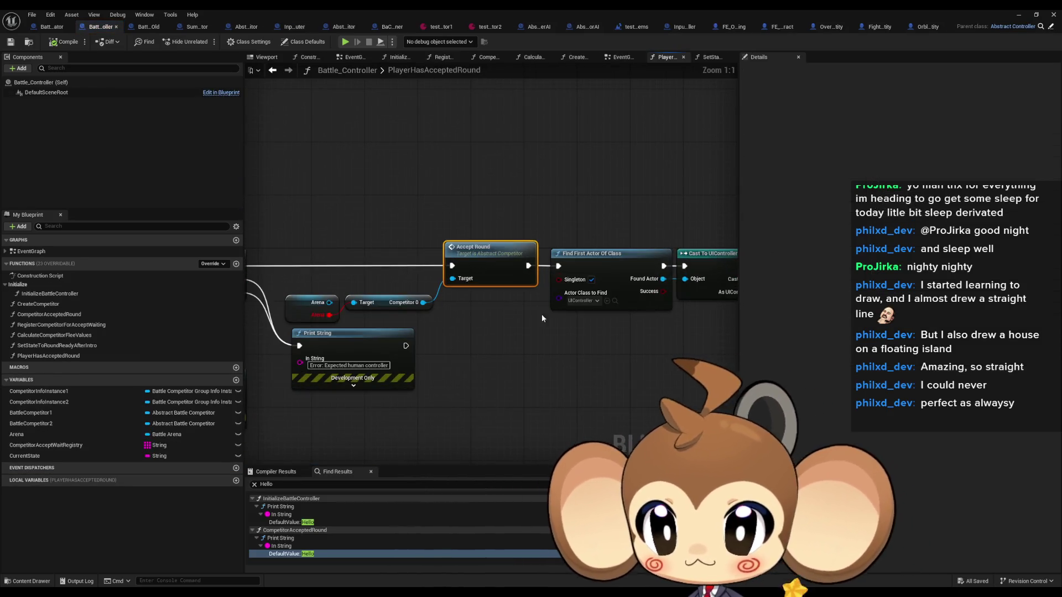
click(414, 306)
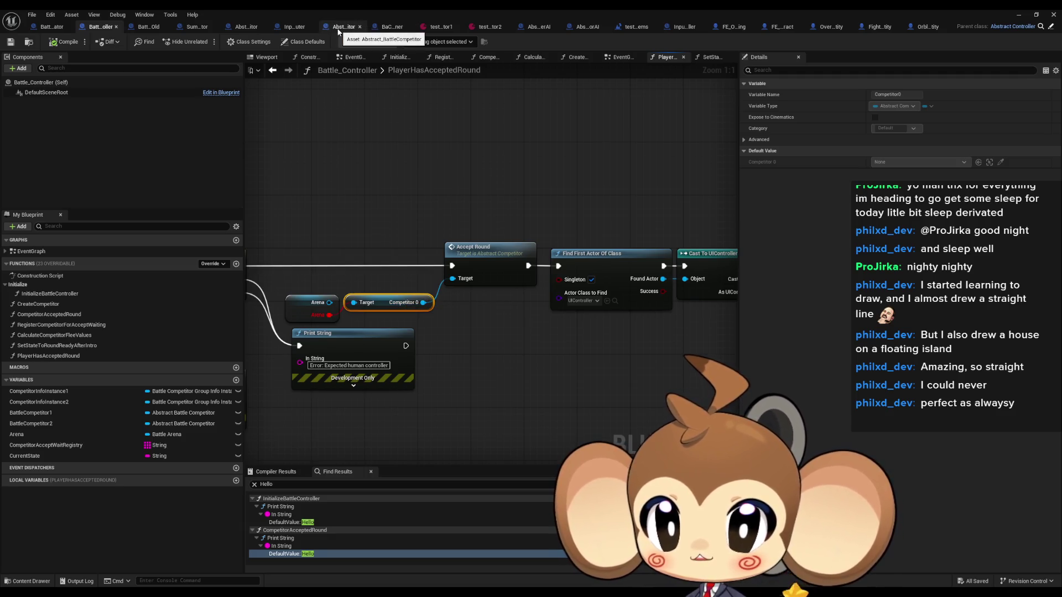
scroll(446, 227, down, 2)
click(483, 157)
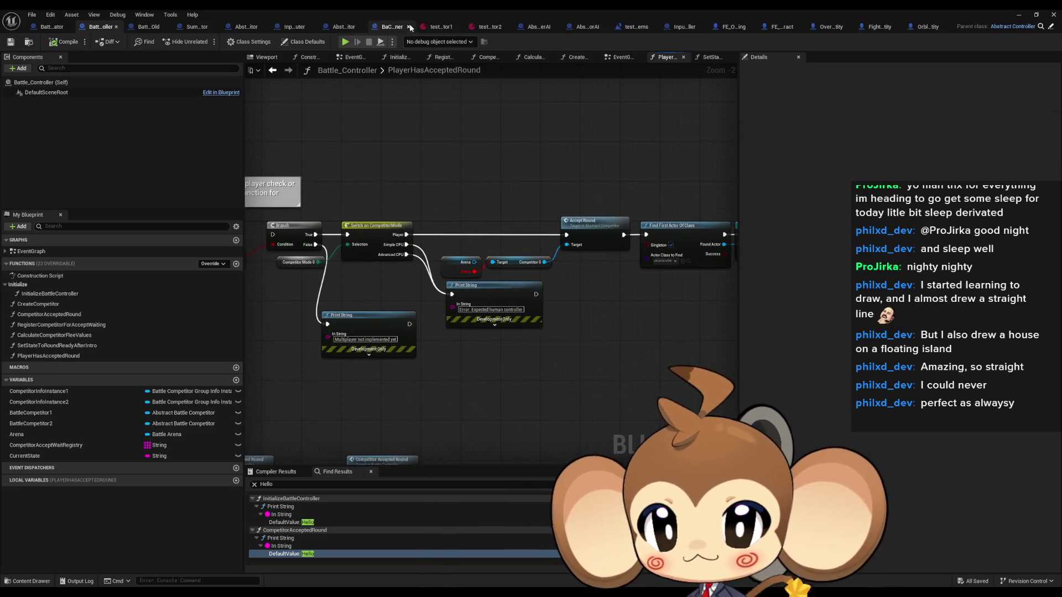
- Delete the RoundAccepted event dispatcher from Abstract_BattleCompetitor
click(345, 31)
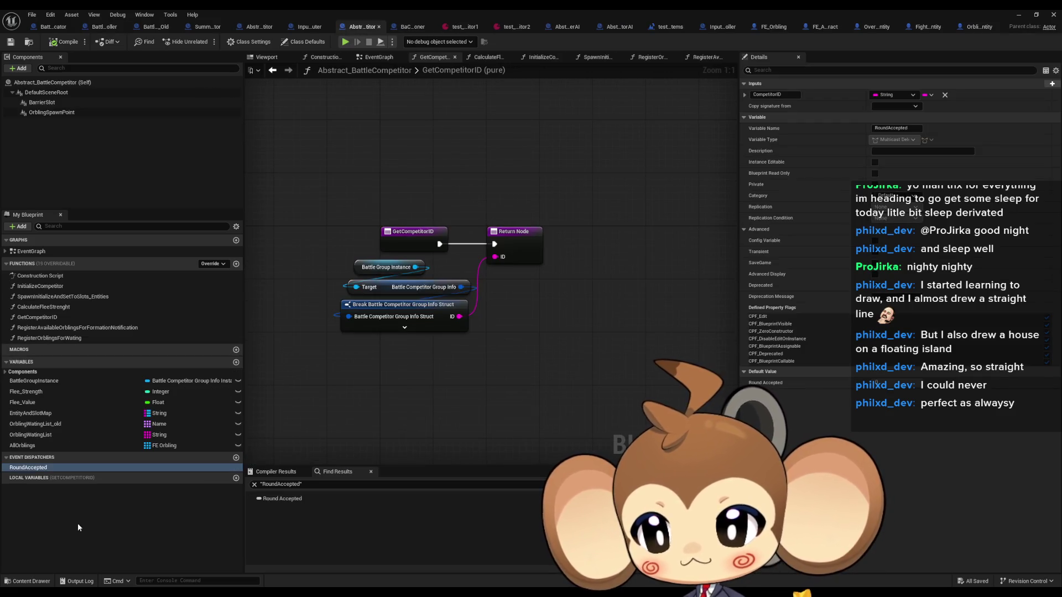
click(34, 469)
click(35, 469)
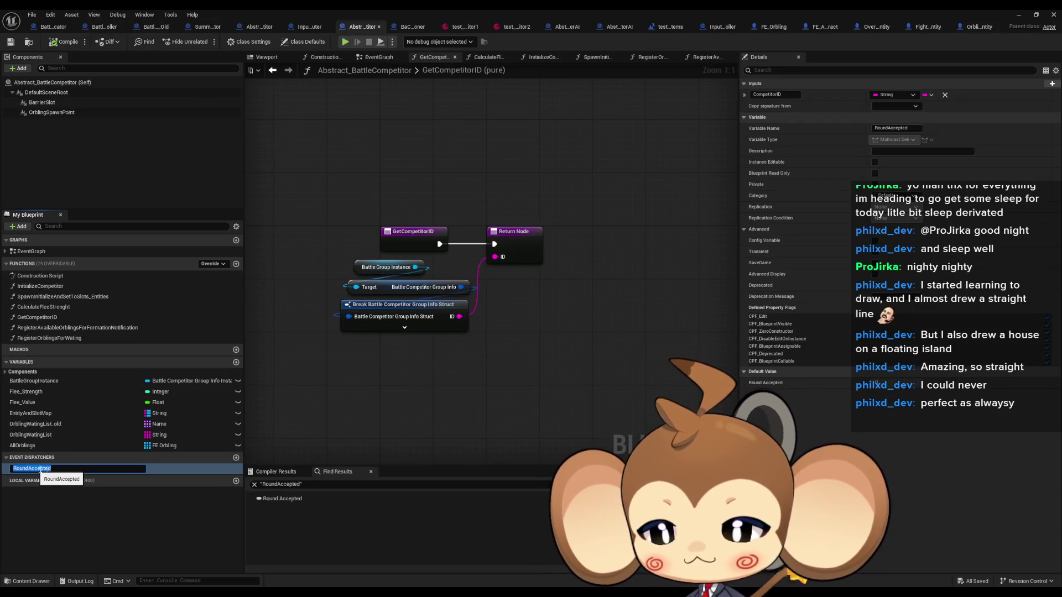
key(Escape)
key(Delete)
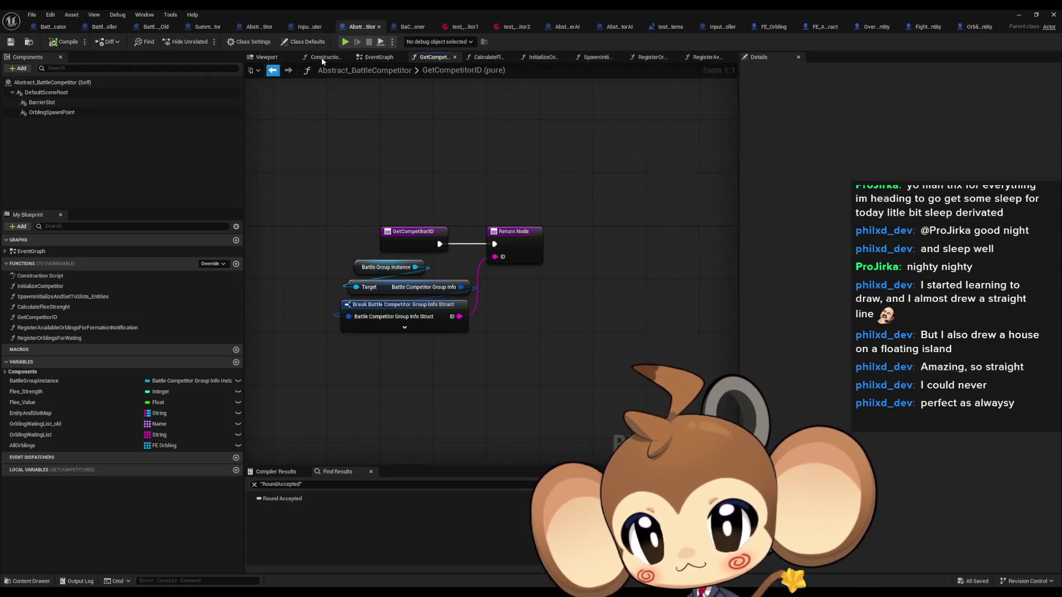
- Save all modified blueprints and return to Abstract_BattleCompetitor
click(408, 28)
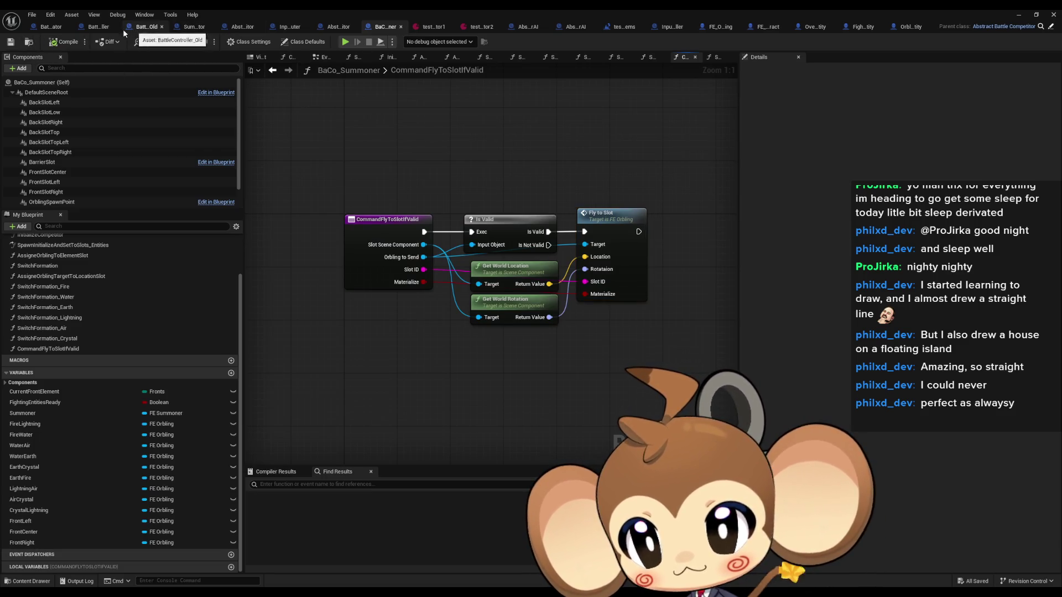
click(100, 28)
click(11, 42)
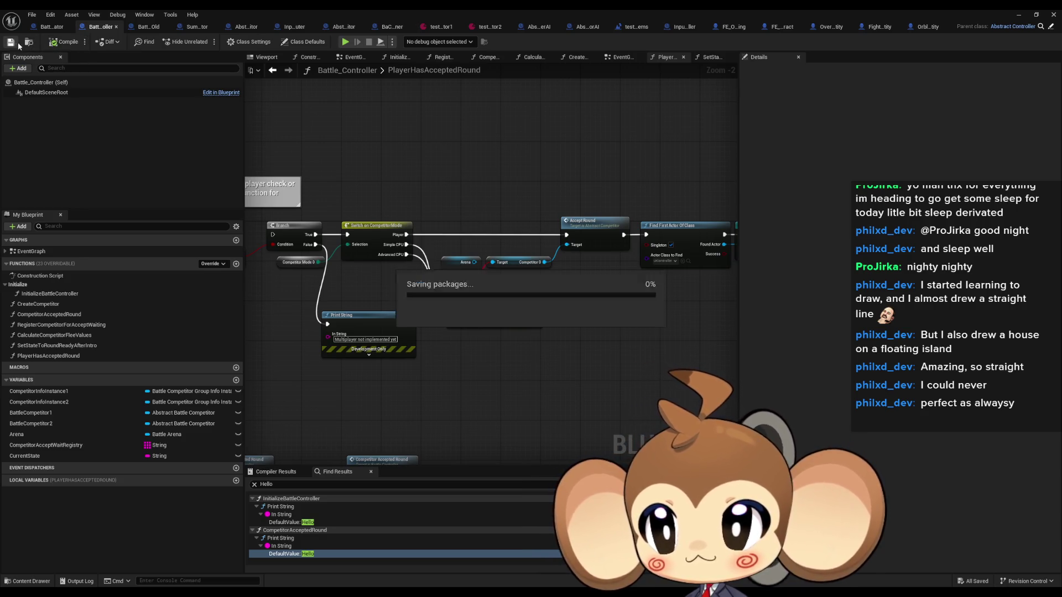
click(58, 28)
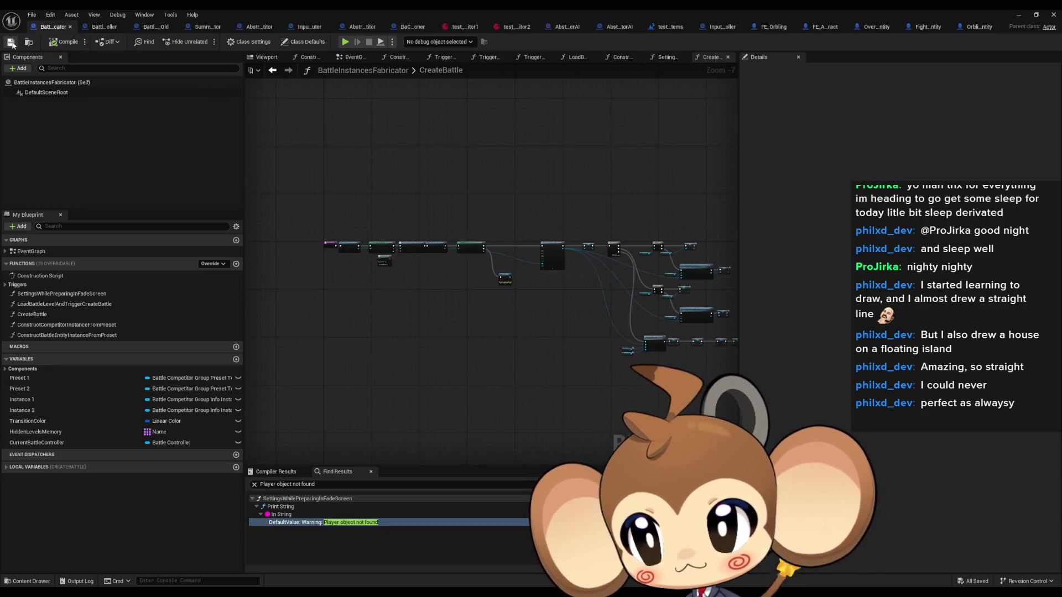
click(394, 26)
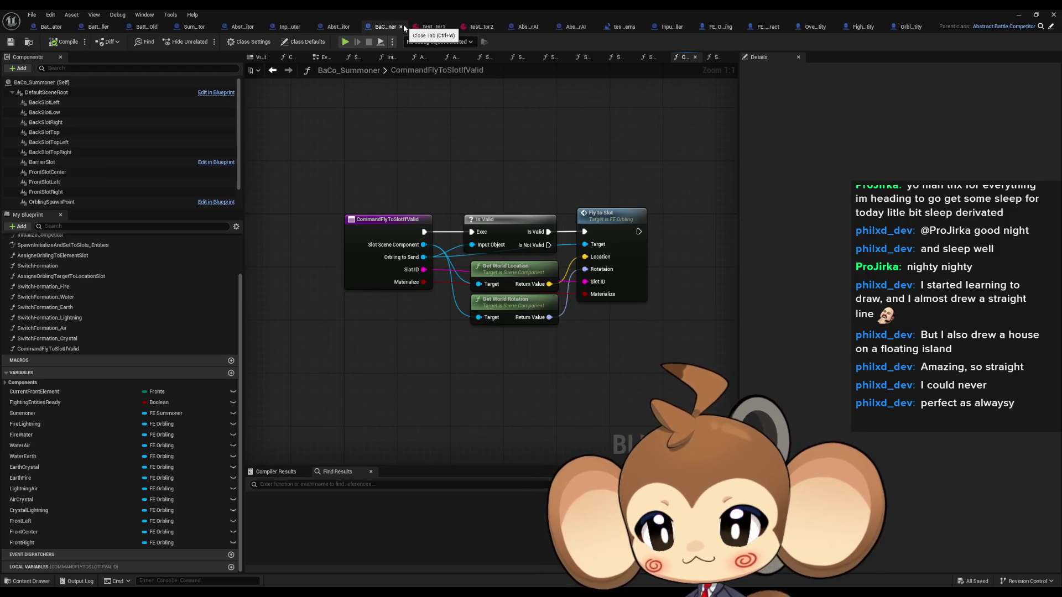
click(337, 29)
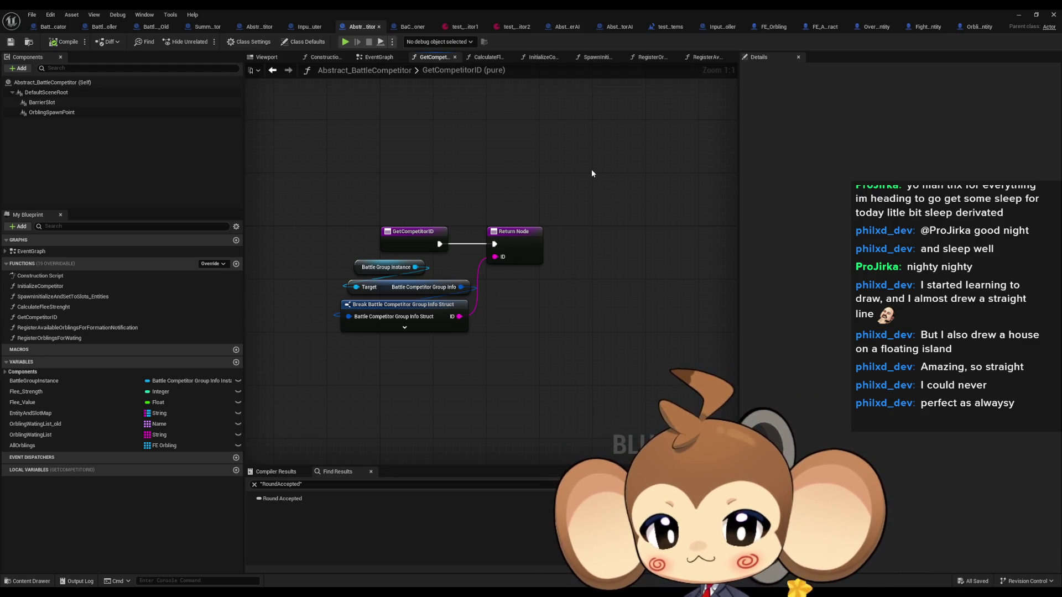
- Review the InitializeCompetitor, SpawnInitializeAndSetToSlots_Entities, CalculateFleeStrenght and orbling registration function graphs
double_click(49, 286)
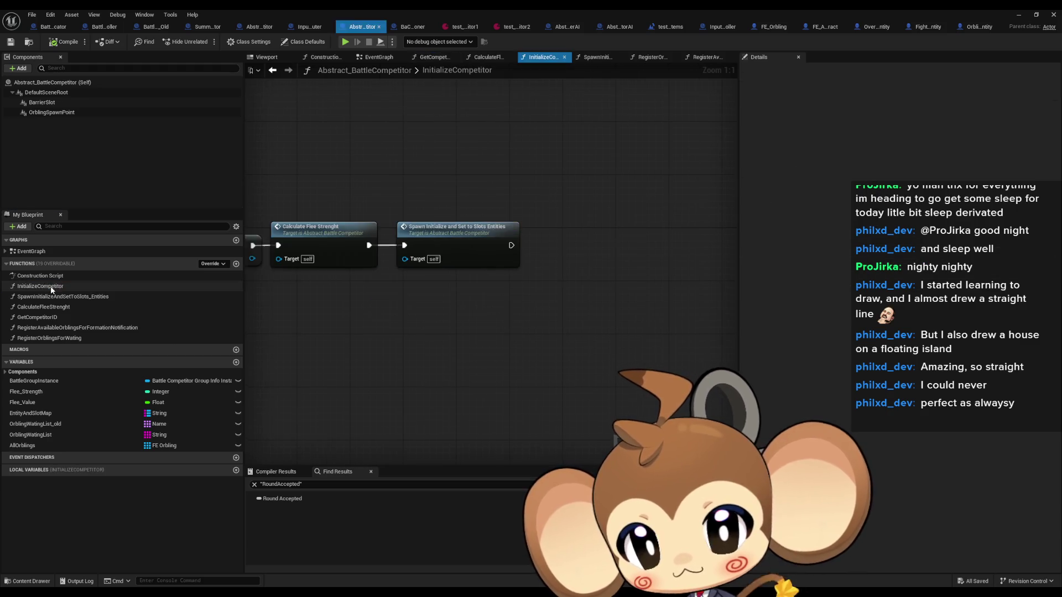
double_click(61, 297)
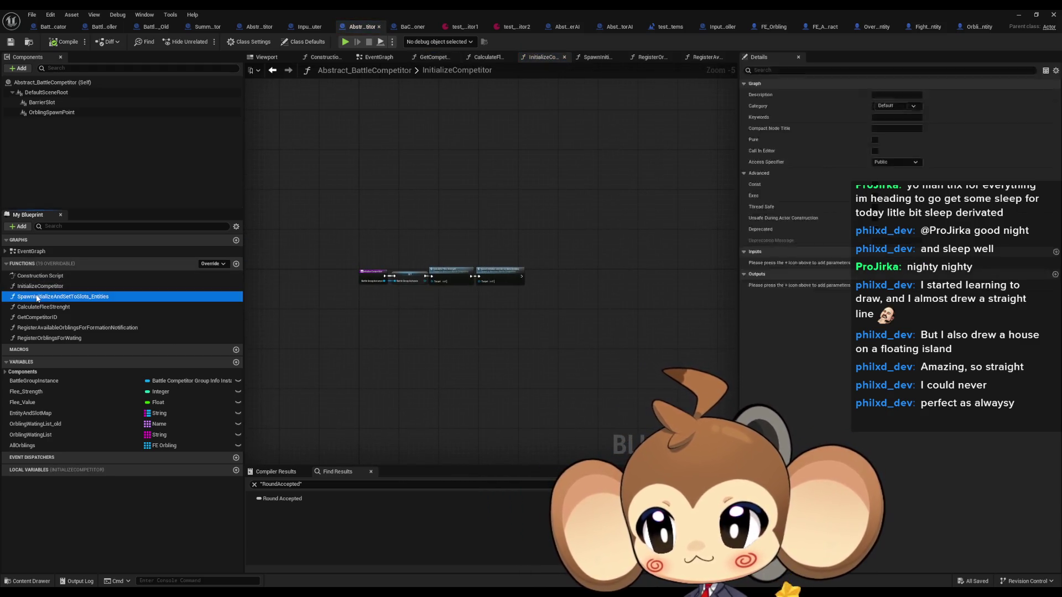
double_click(43, 307)
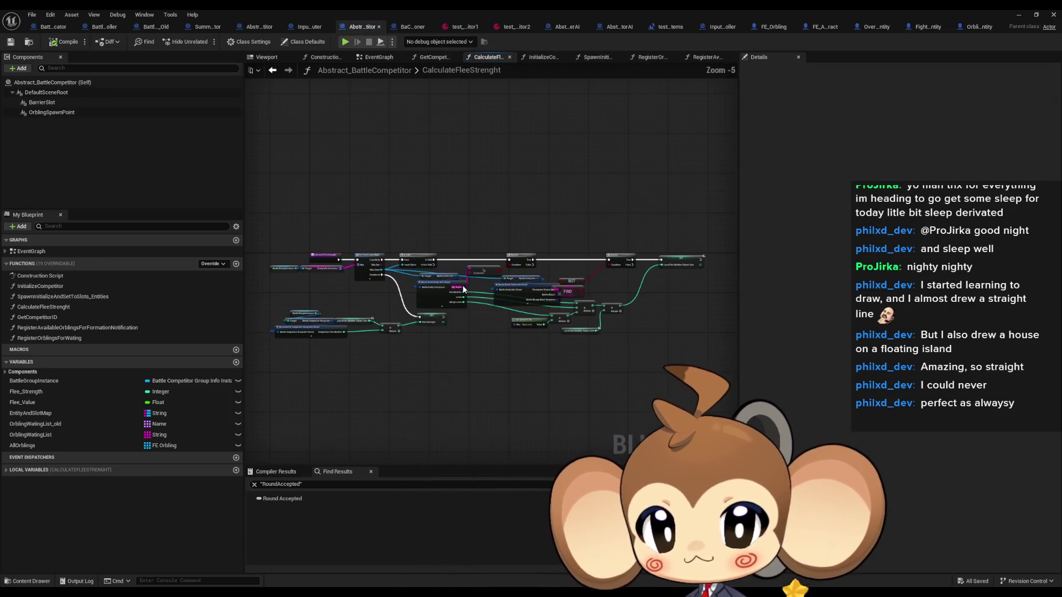
double_click(43, 319)
double_click(46, 328)
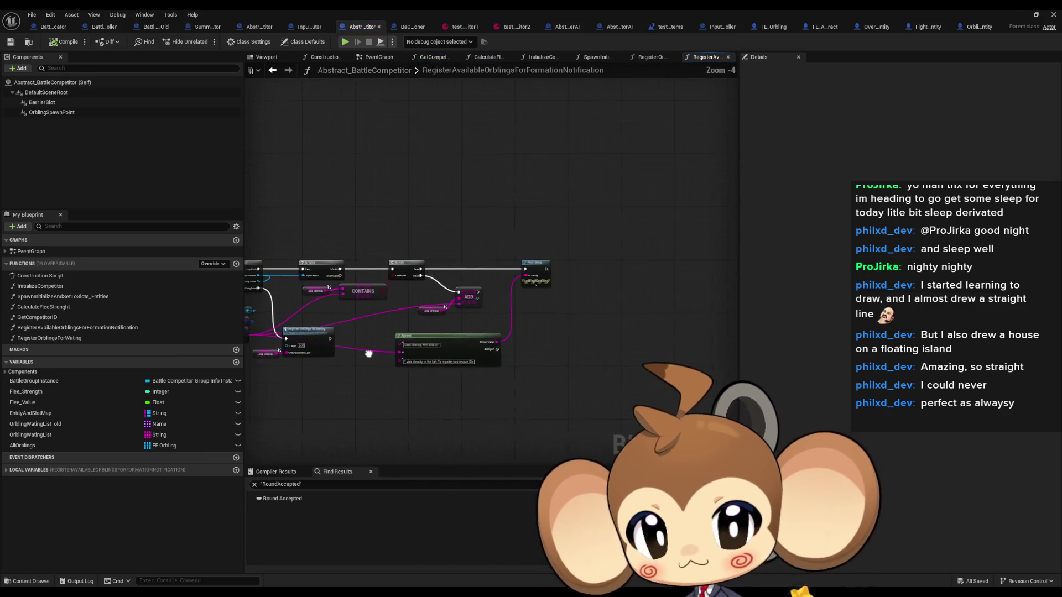
double_click(94, 337)
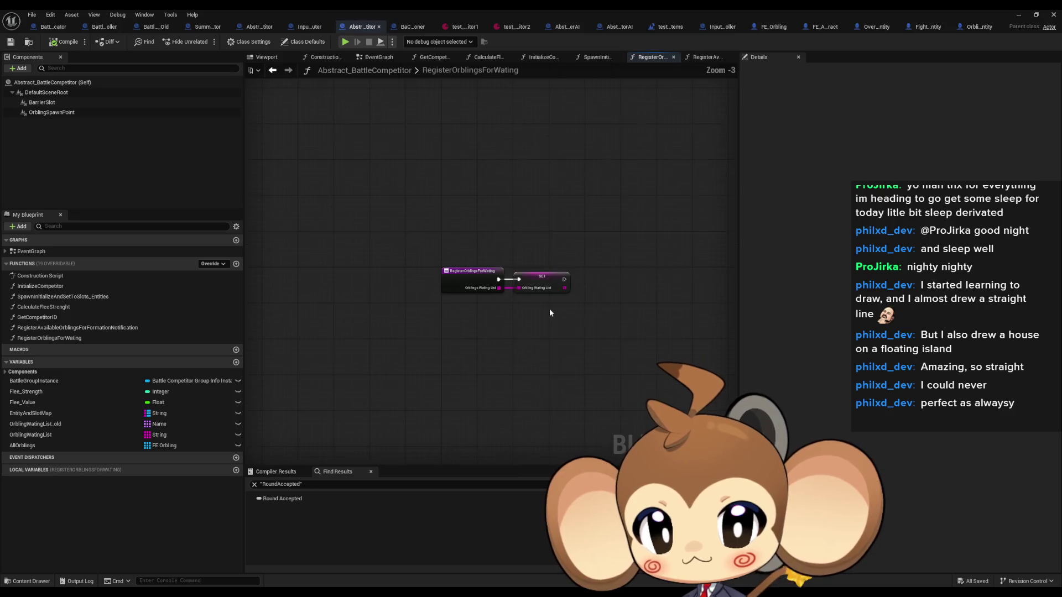
- In BaCo_Summoner, step through the slot and formation functions to AssigneOrblingTargetToLocationSlot
click(413, 26)
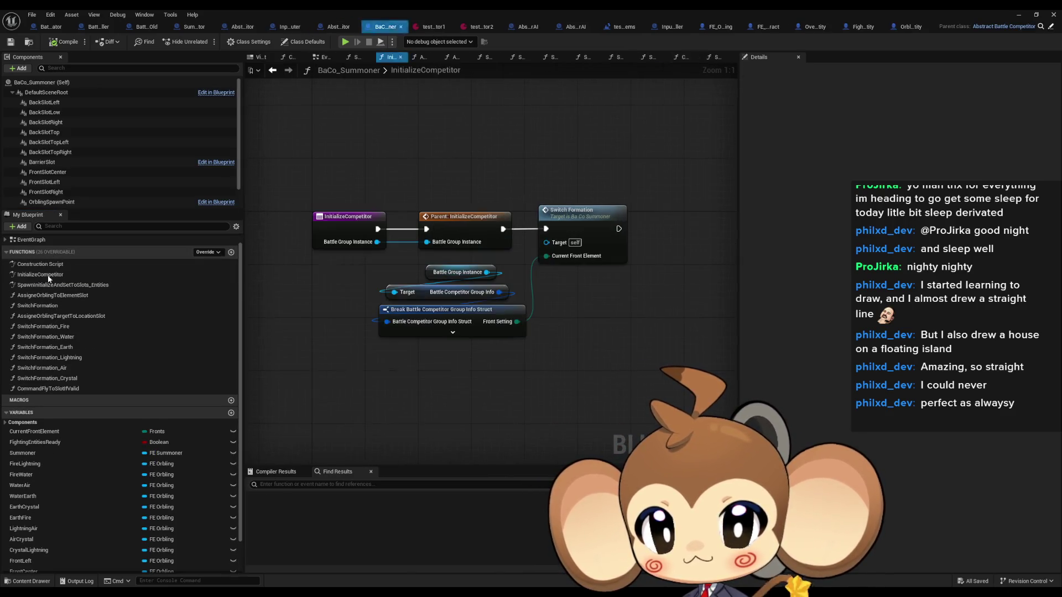
double_click(48, 284)
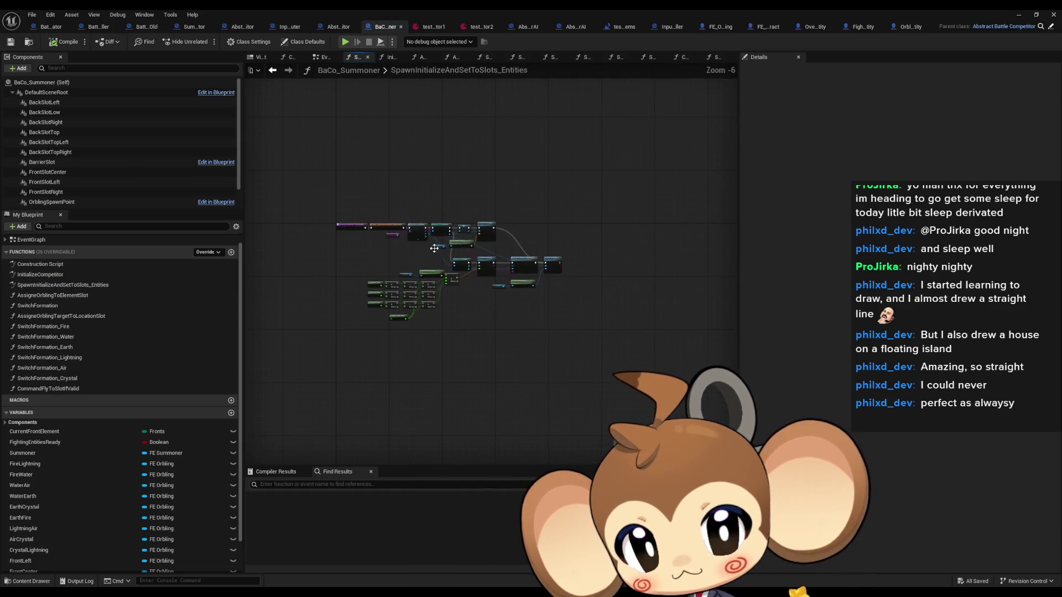
double_click(55, 295)
double_click(38, 306)
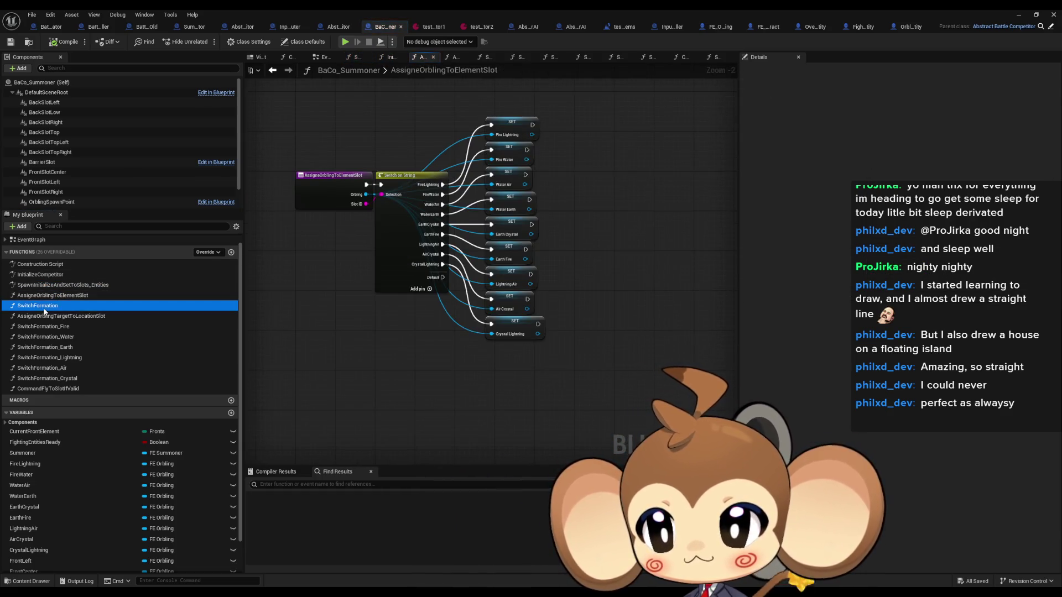
click(60, 316)
scroll(605, 248, down, 3)
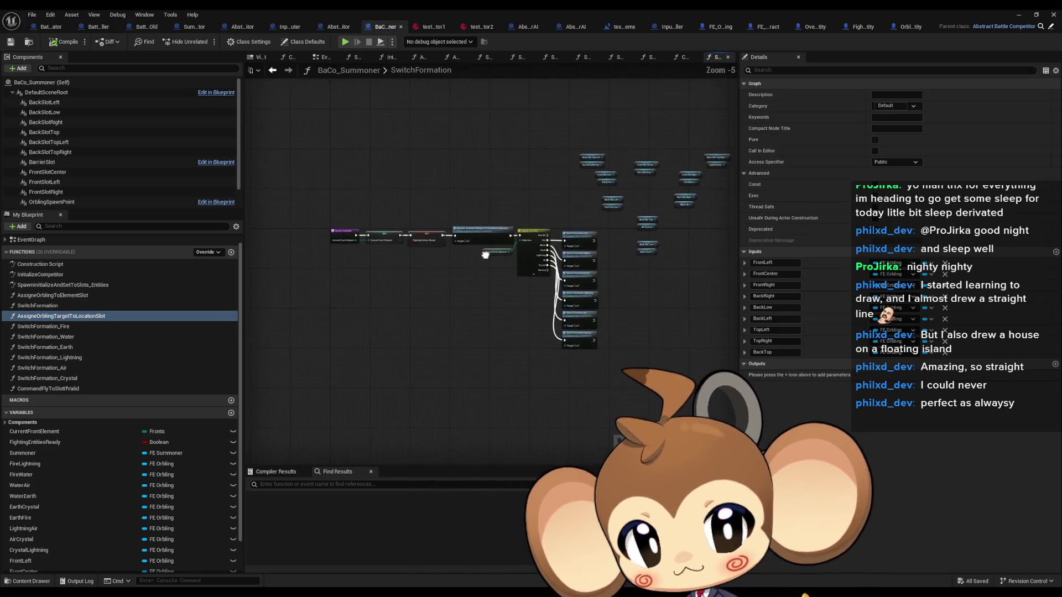
double_click(61, 316)
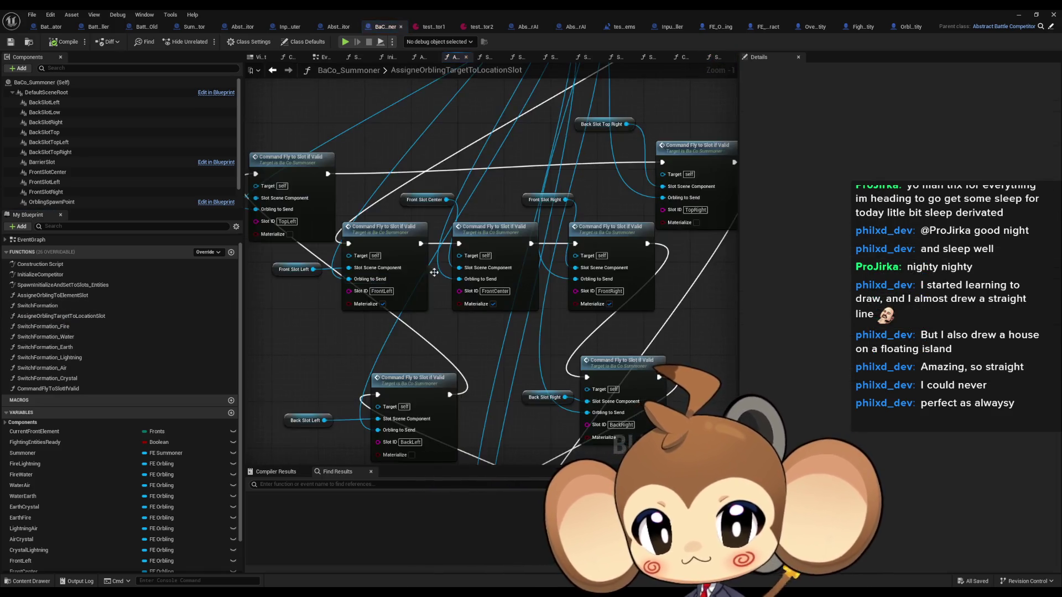
- Box-select the old Fly to Slot nodes and delete one along with its wires
scroll(506, 292, down, 4)
scroll(496, 214, up, 2)
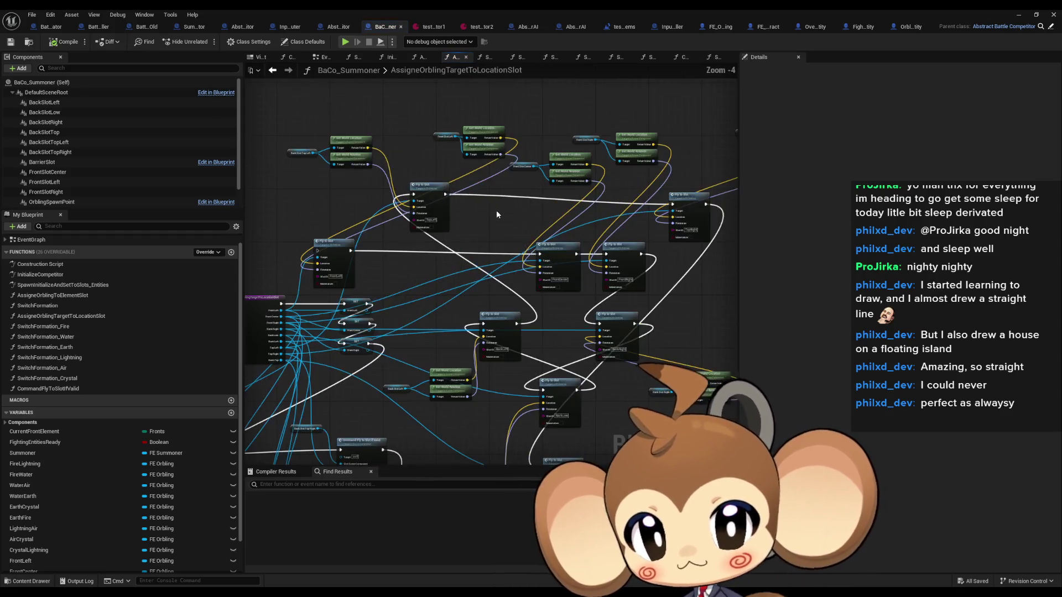
mouse_move(603, 200)
mouse_down()
mouse_move(452, 309)
mouse_move(460, 269)
mouse_up()
click(321, 190)
key(Delete)
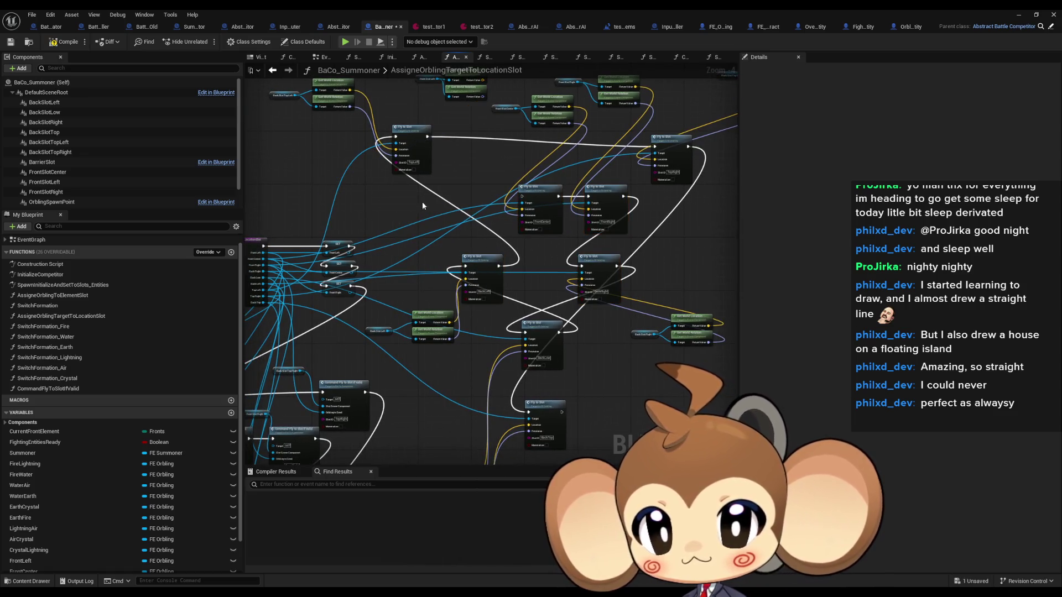
drag(514, 186, 496, 215)
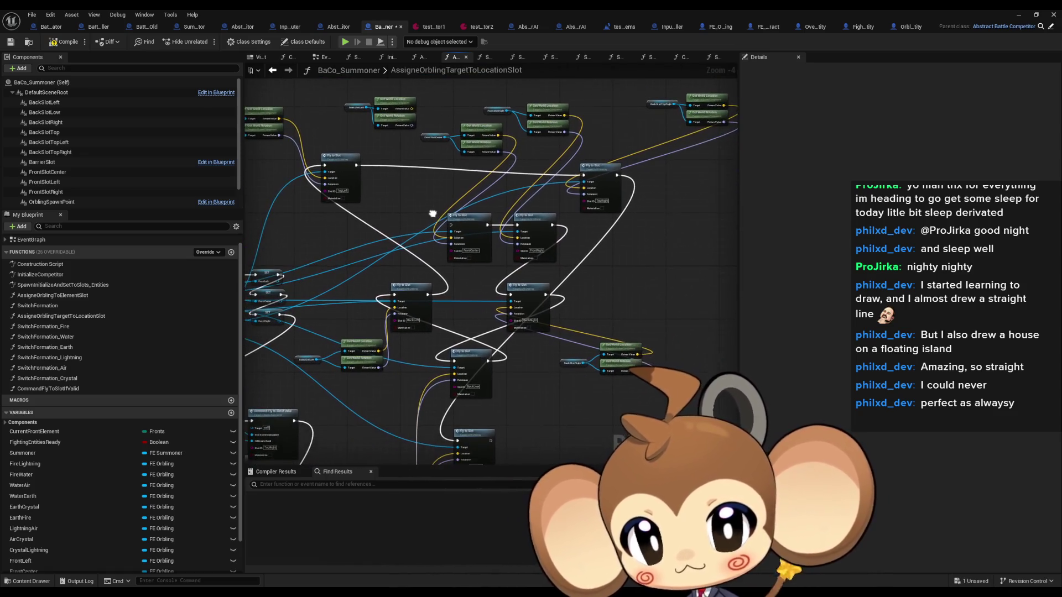
- Delete the FrontCenter, FrontRight, BackRight, BackLow, BackLeft, TopLeft and TopRight Fly to Slot nodes, restoring the Command Fly to Slot nodes
click(489, 223)
key(Delete)
click(534, 224)
key(Delete)
click(528, 293)
key(Delete)
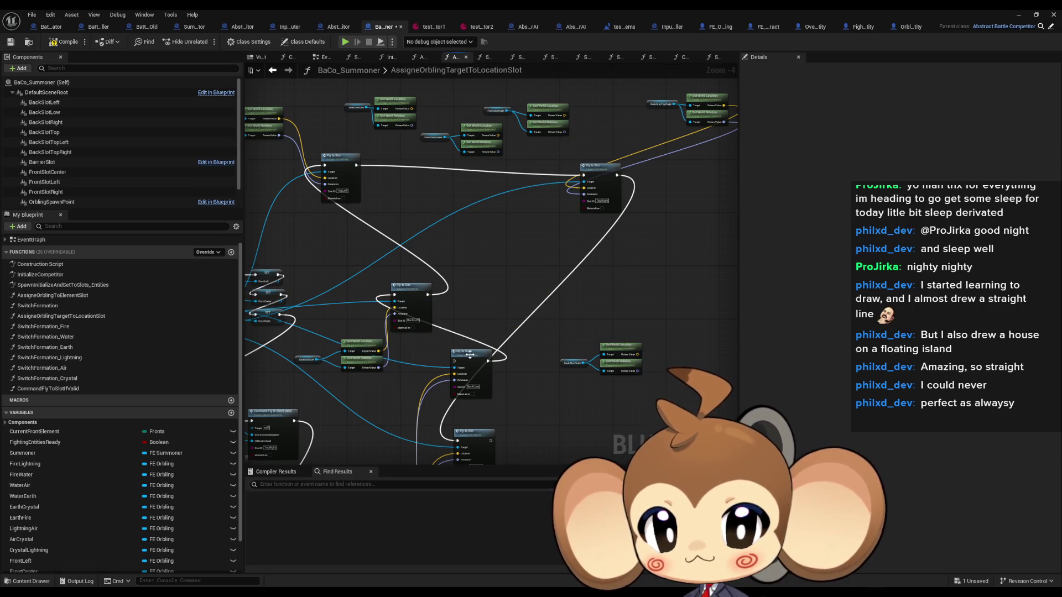
click(470, 359)
key(Delete)
click(424, 313)
key(Delete)
click(337, 166)
key(Delete)
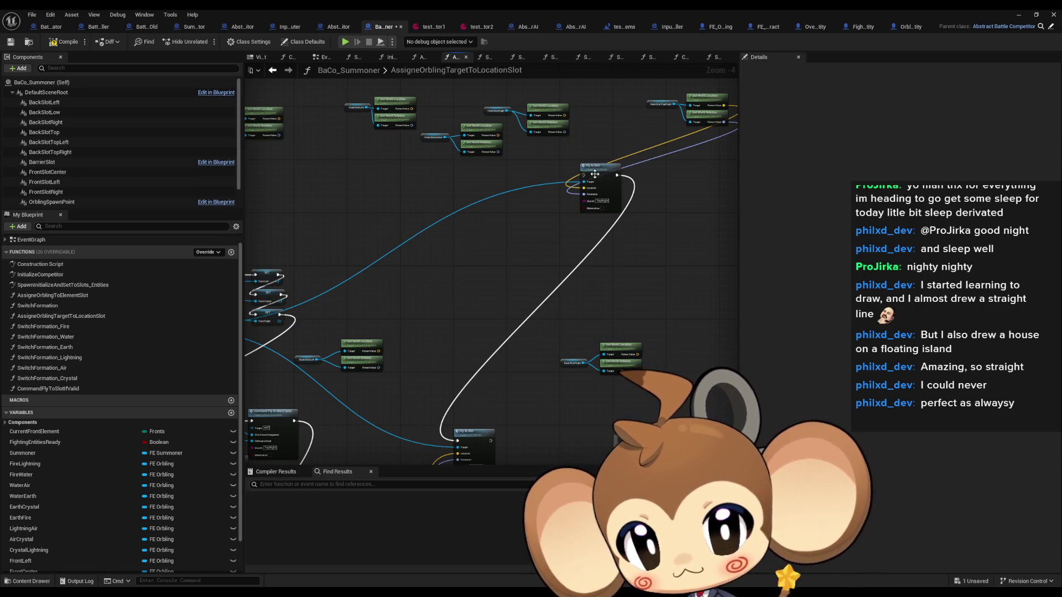
click(600, 177)
key(Delete)
drag(543, 295, 558, 262)
key(ctrl+z)
key(ctrl+z)
key(ctrl+z)
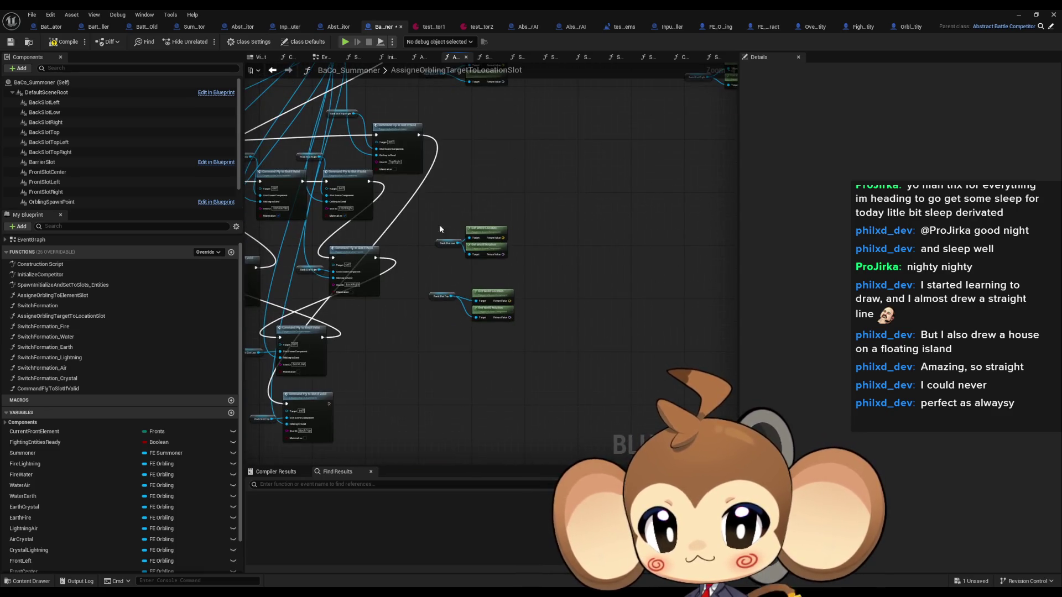
- Delete the leftover location and rotation getter nodes and move the cluster beside the entry node
scroll(426, 284, down, 2)
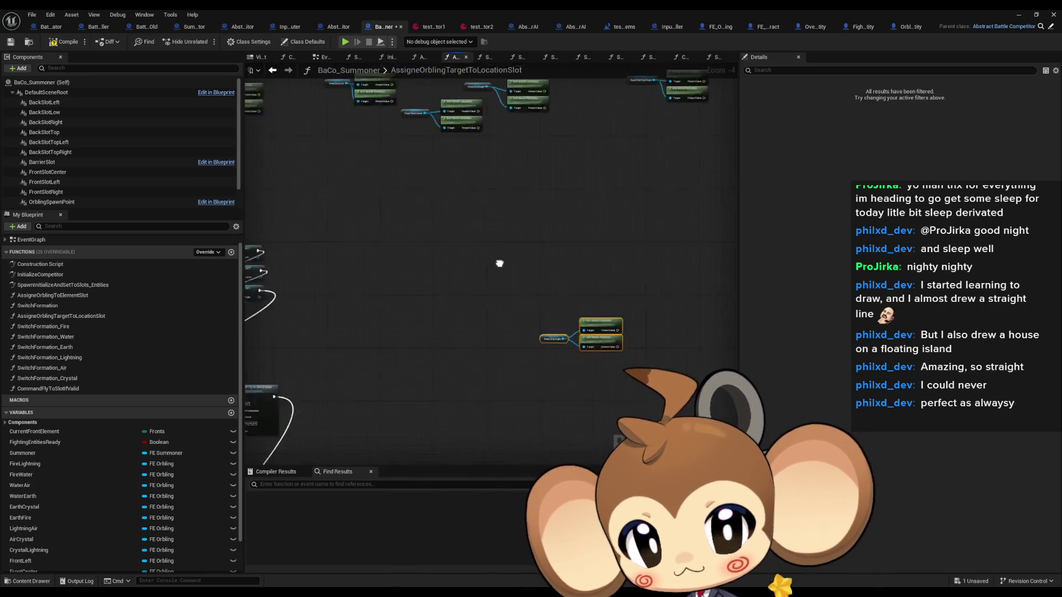
drag(360, 227, 636, 288)
key(Delete)
drag(321, 338, 347, 250)
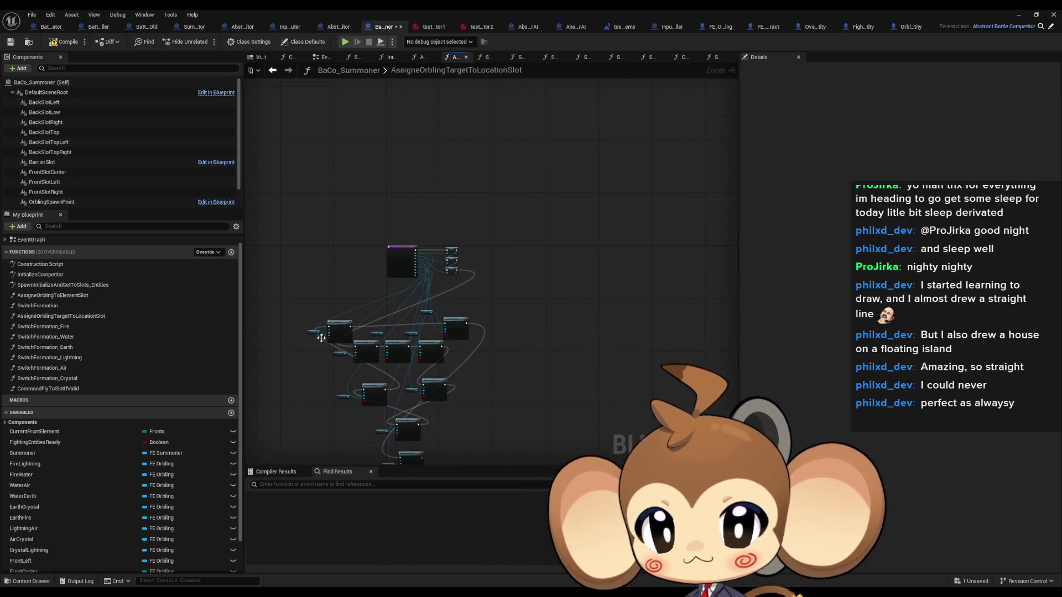
mouse_move(344, 334)
mouse_down()
mouse_move(344, 243)
mouse_move(635, 183)
mouse_move(595, 137)
mouse_up()
click(521, 245)
- Open the SwitchFormation_Fire function graph
scroll(481, 288, up, 3)
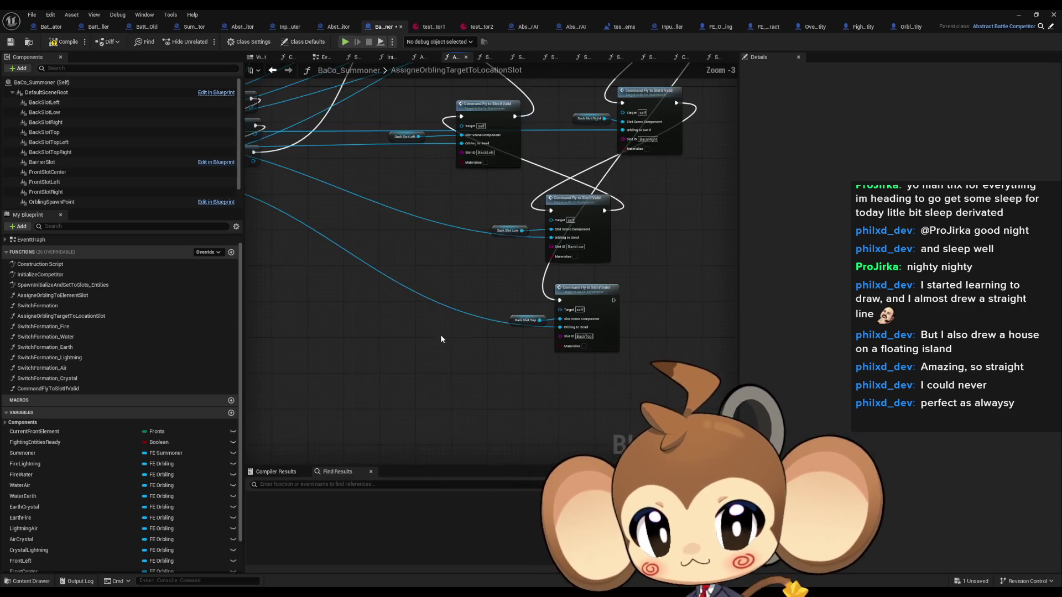
click(78, 327)
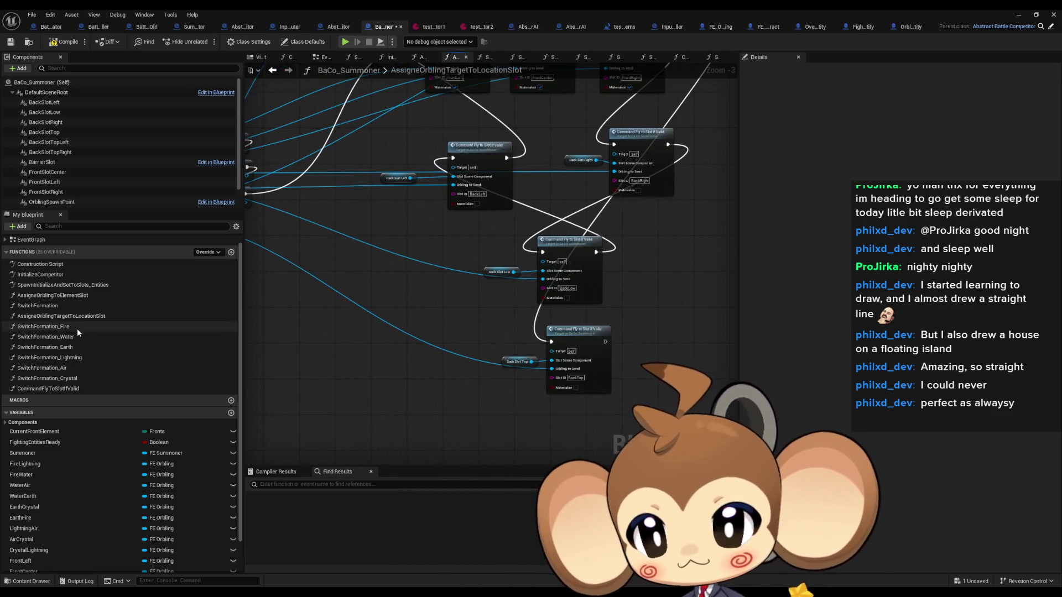
double_click(78, 328)
- Step through the Water, Earth, Lightning, Air and Crystal formation graphs to CommandFlyToSlotIfValid
double_click(67, 336)
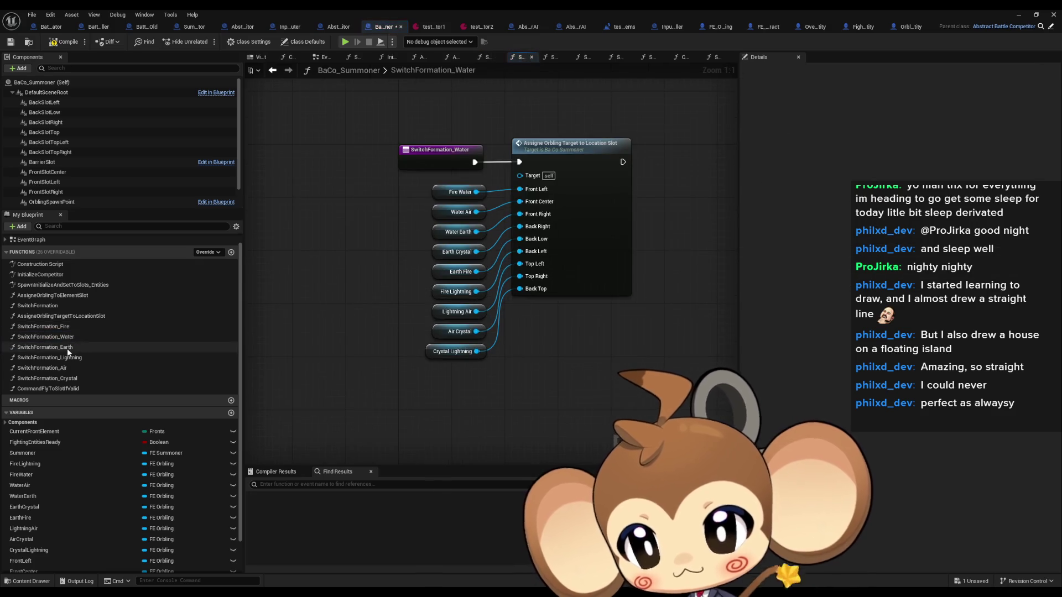
double_click(67, 347)
double_click(68, 358)
double_click(62, 369)
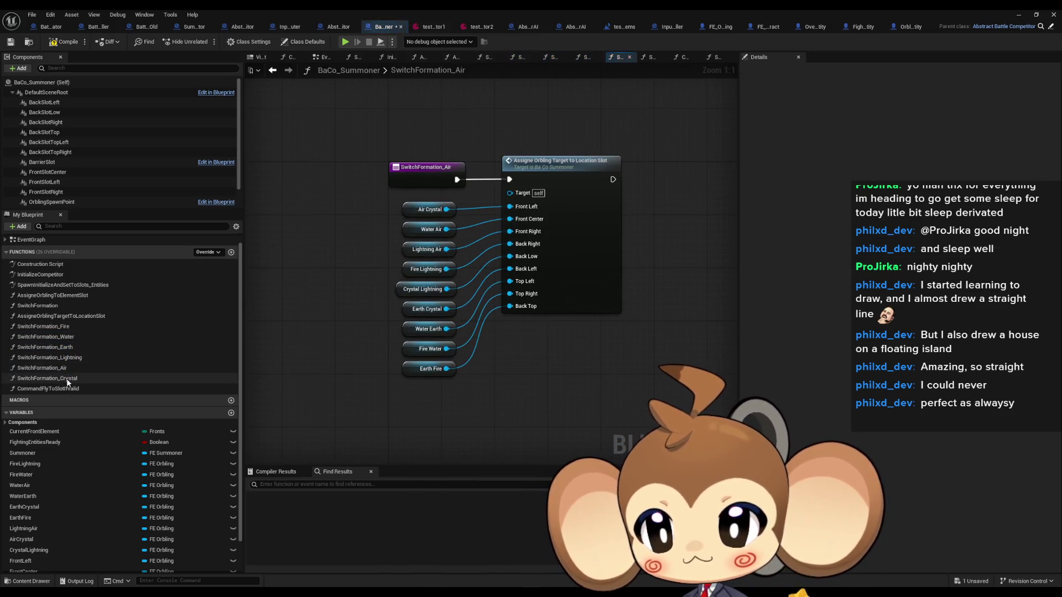
double_click(67, 379)
double_click(64, 389)
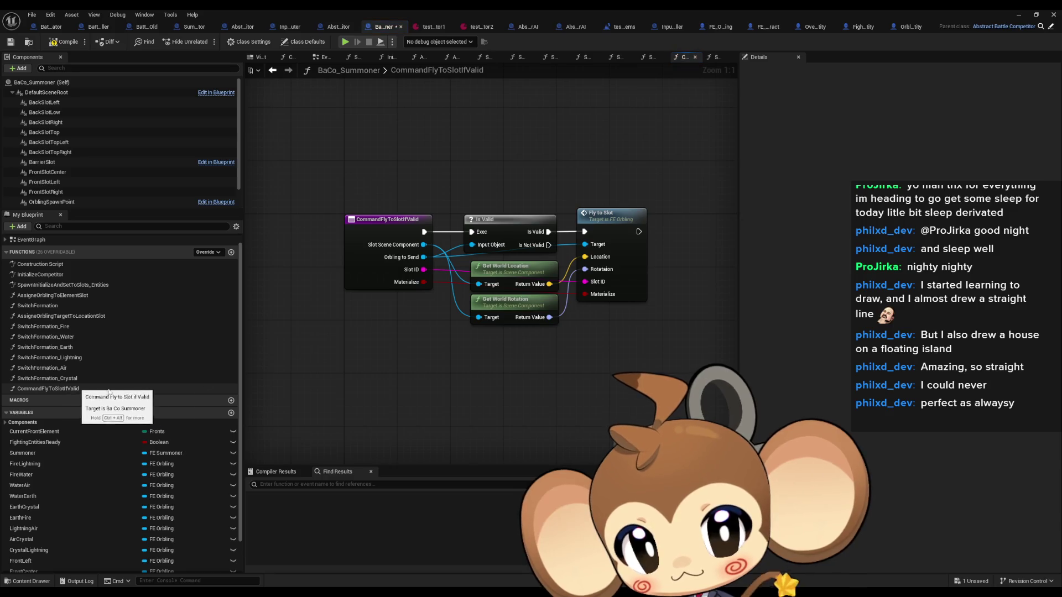
- Review the orbling's FlyToSlot, InitializeFightingEntity, MakeHelperSplineForFlightPath and DoSplineMove graphs
drag(630, 255, 570, 290)
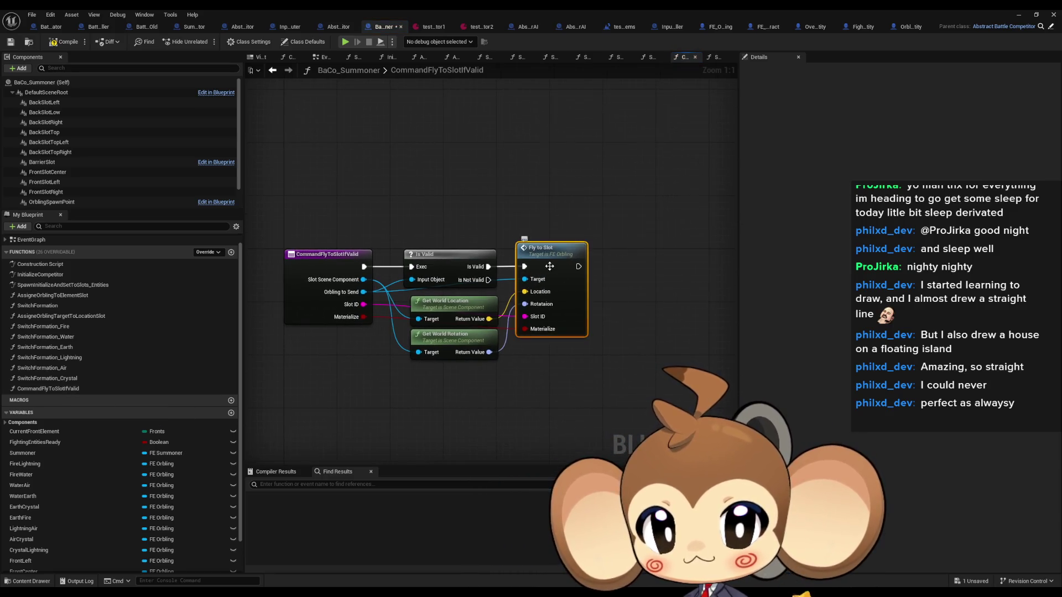
double_click(550, 267)
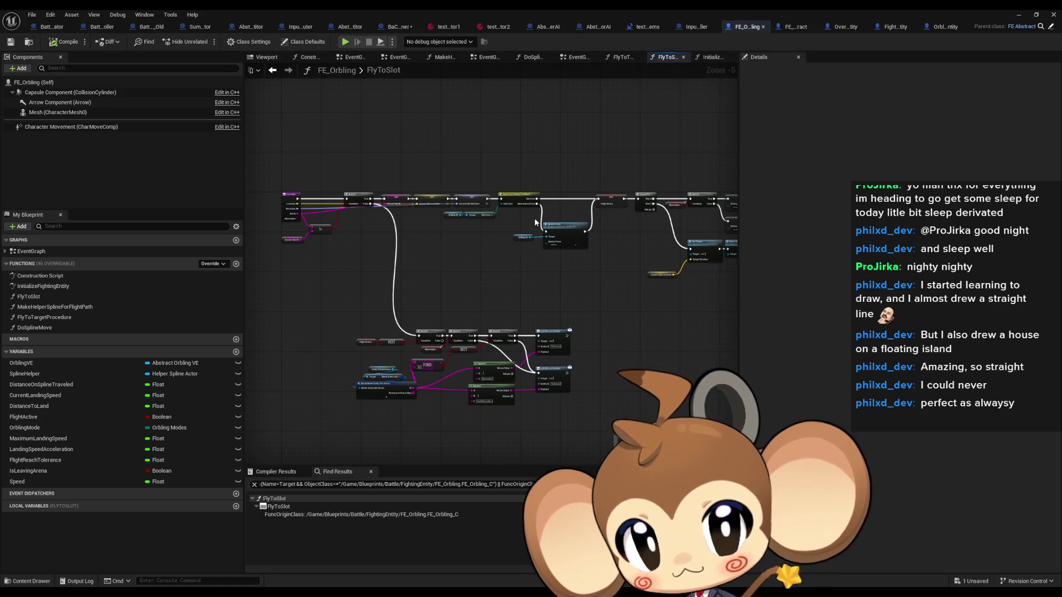
scroll(526, 220, down, 3)
scroll(413, 235, up, 1)
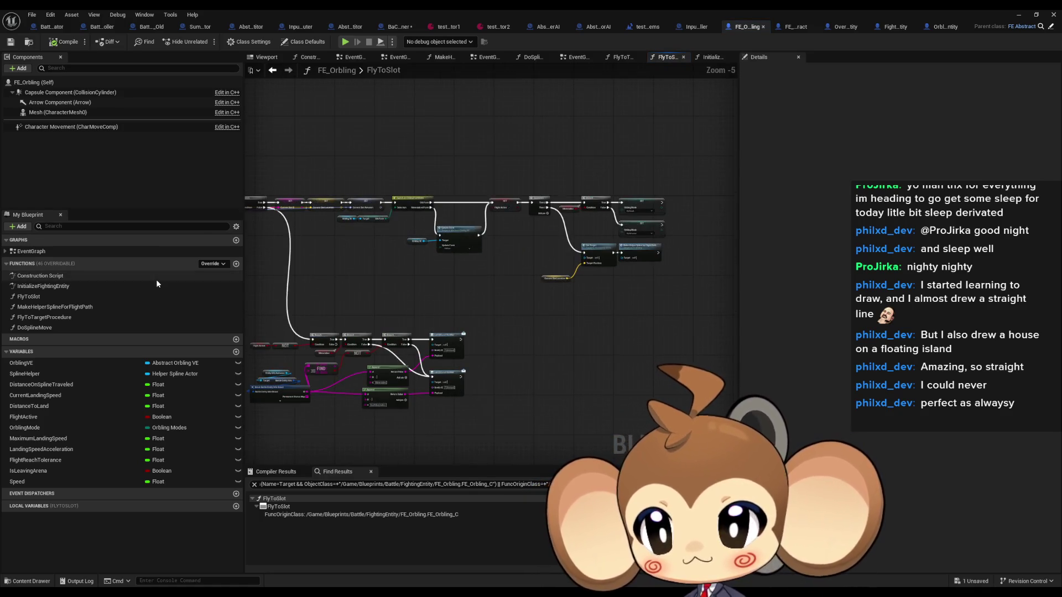
double_click(33, 287)
double_click(31, 297)
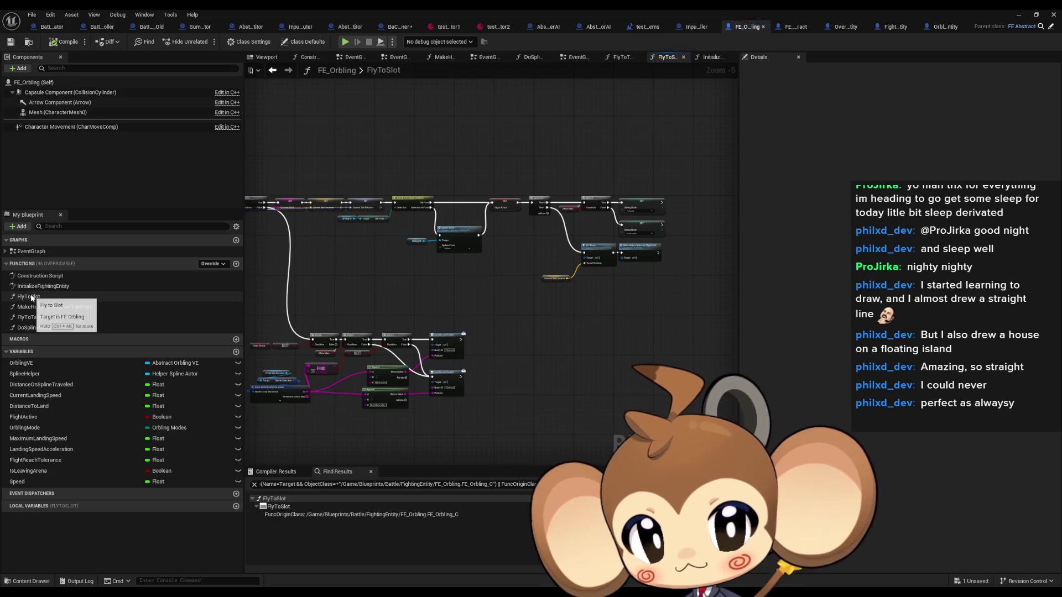
double_click(33, 307)
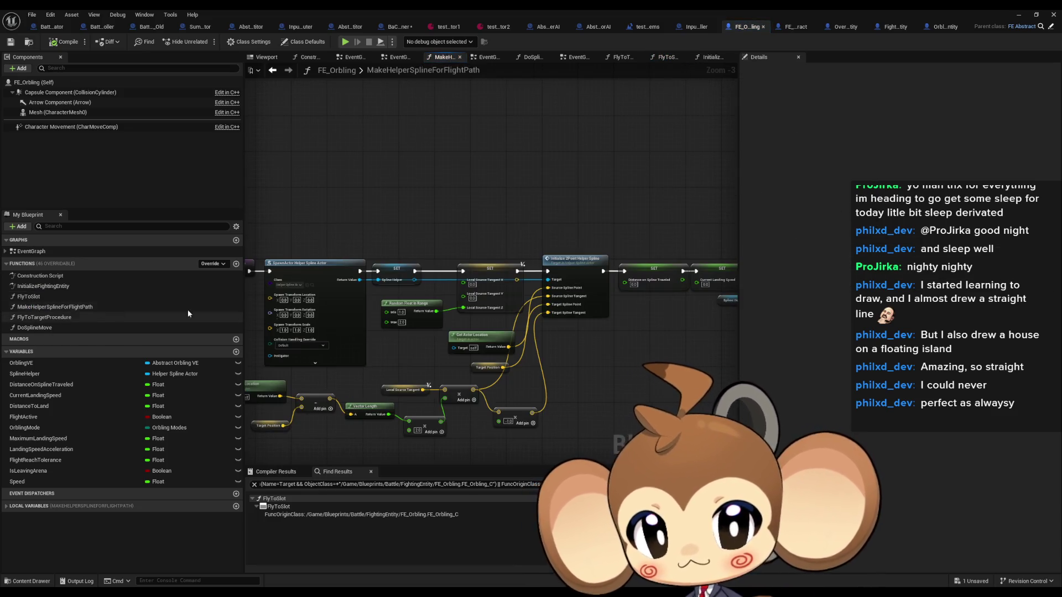
scroll(459, 333, down, 5)
double_click(45, 318)
double_click(35, 328)
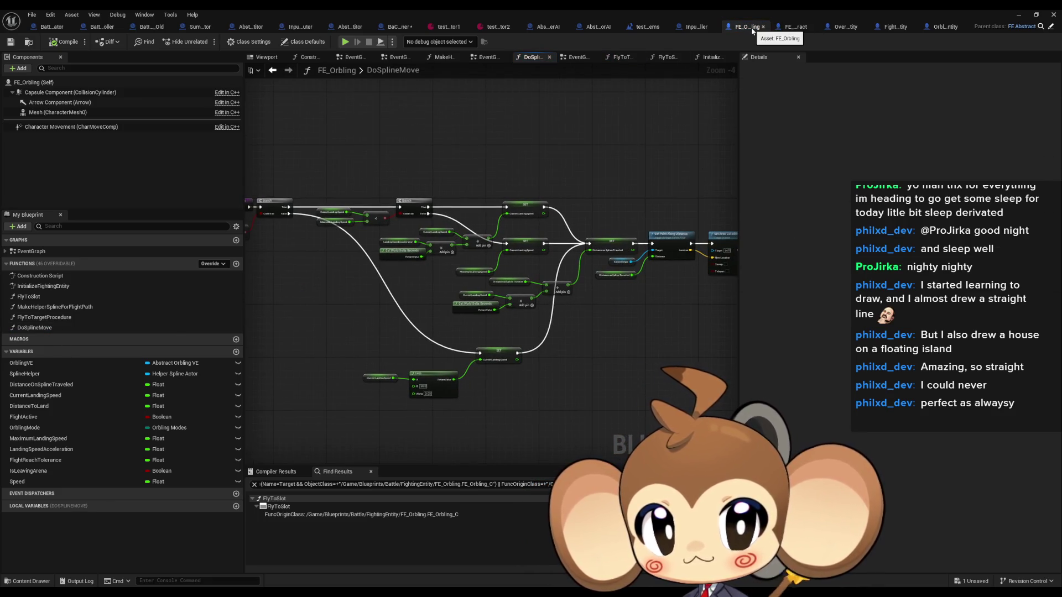
- Check FE_Abstract's InitializeFightingEntity spawn and attach nodes, then return to the level editor
click(799, 31)
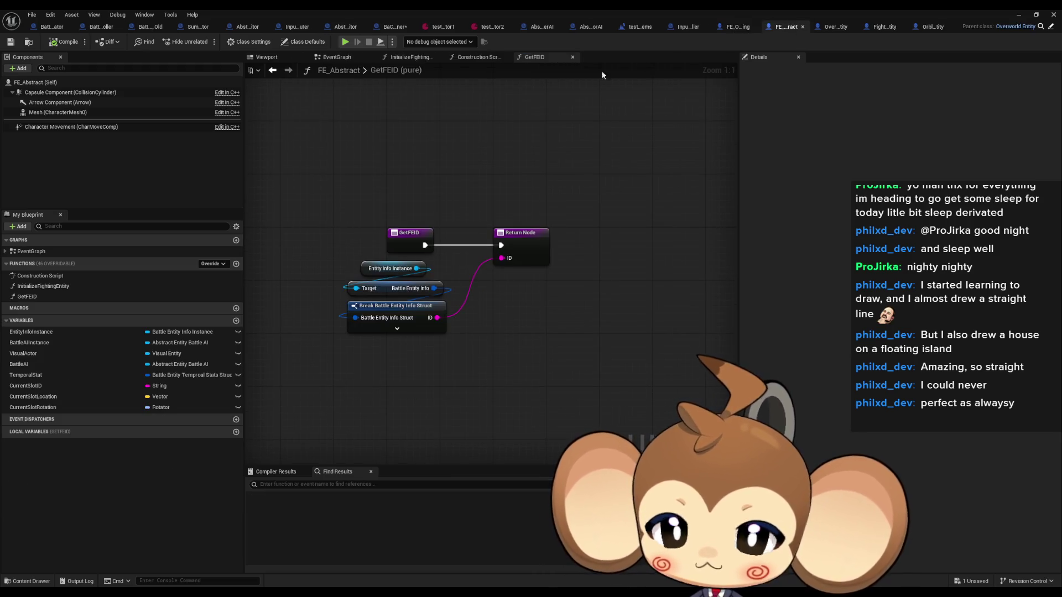
double_click(43, 286)
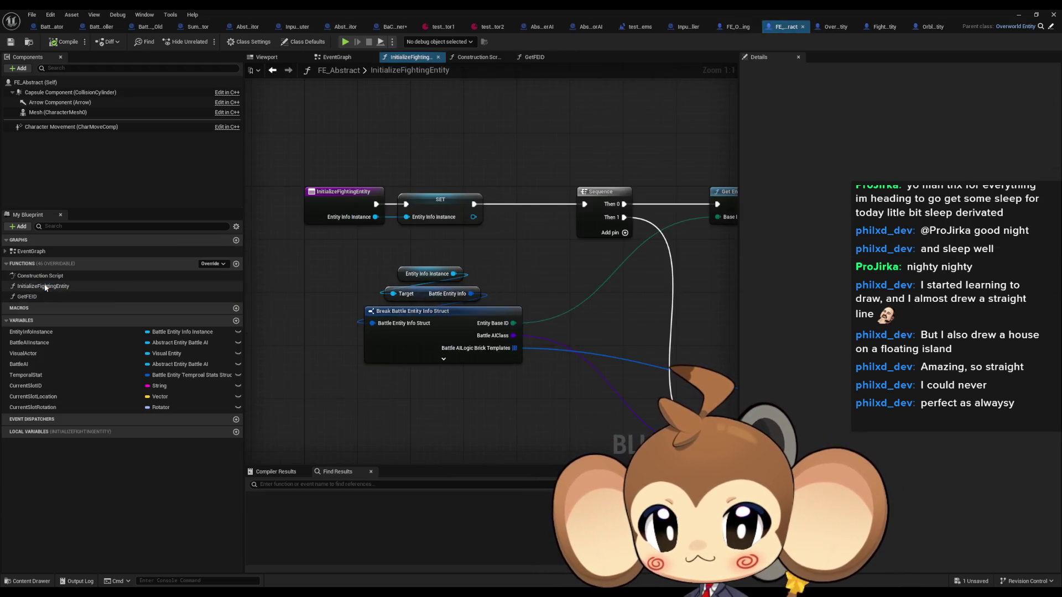
drag(410, 277, 55, 252)
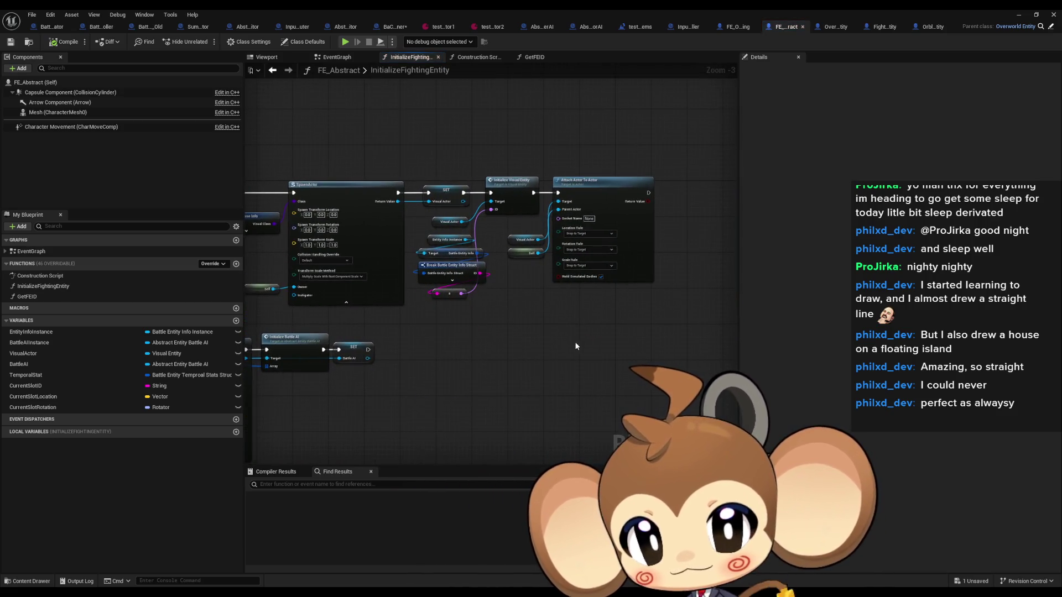
key(alt+Tab)
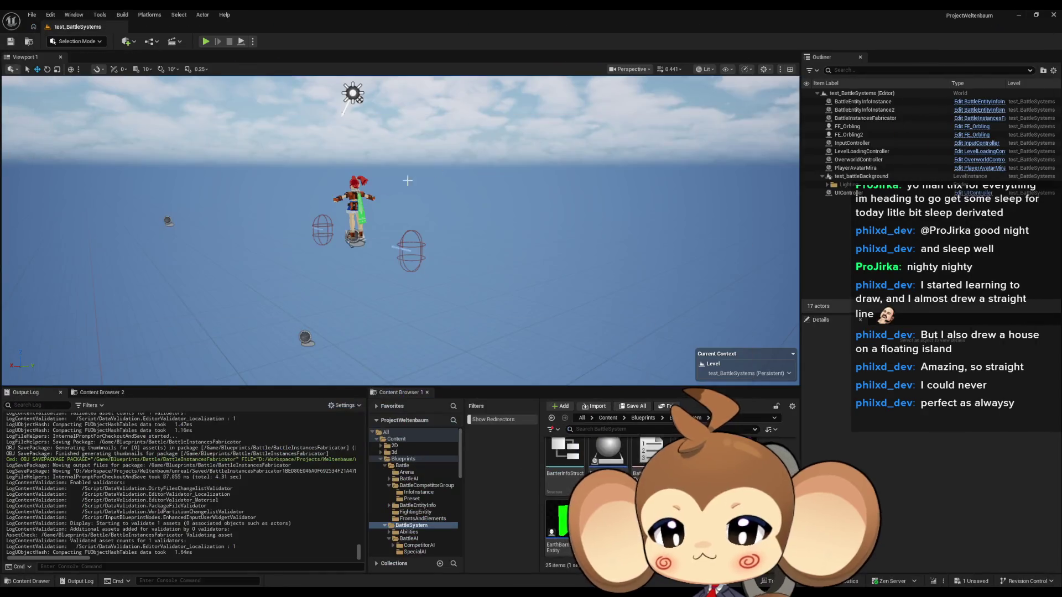
- Play the battle test in editor, eject to inspect it, restart it several times, then stop it
click(207, 44)
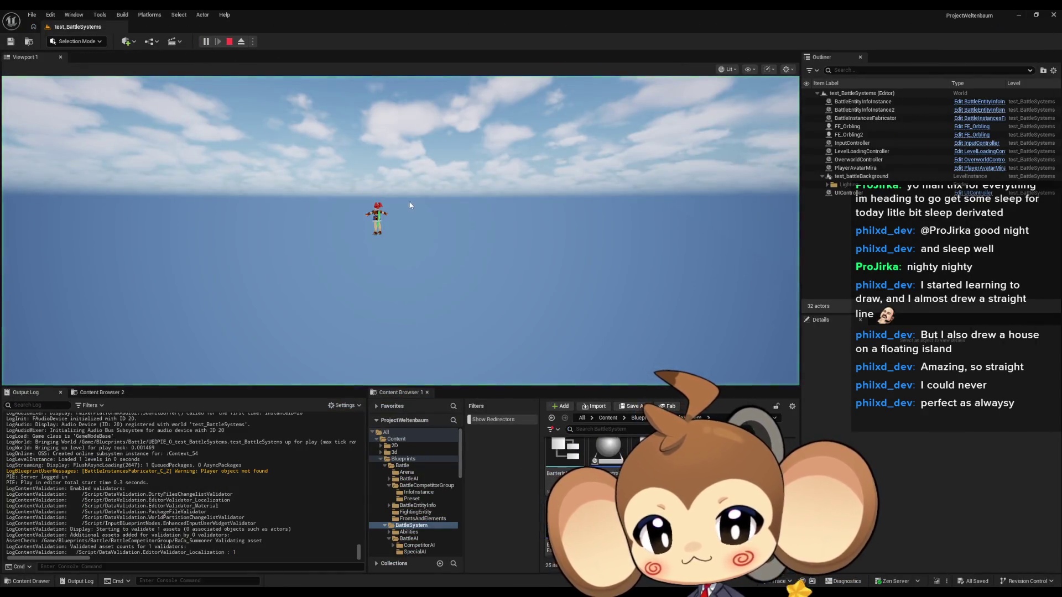
click(241, 42)
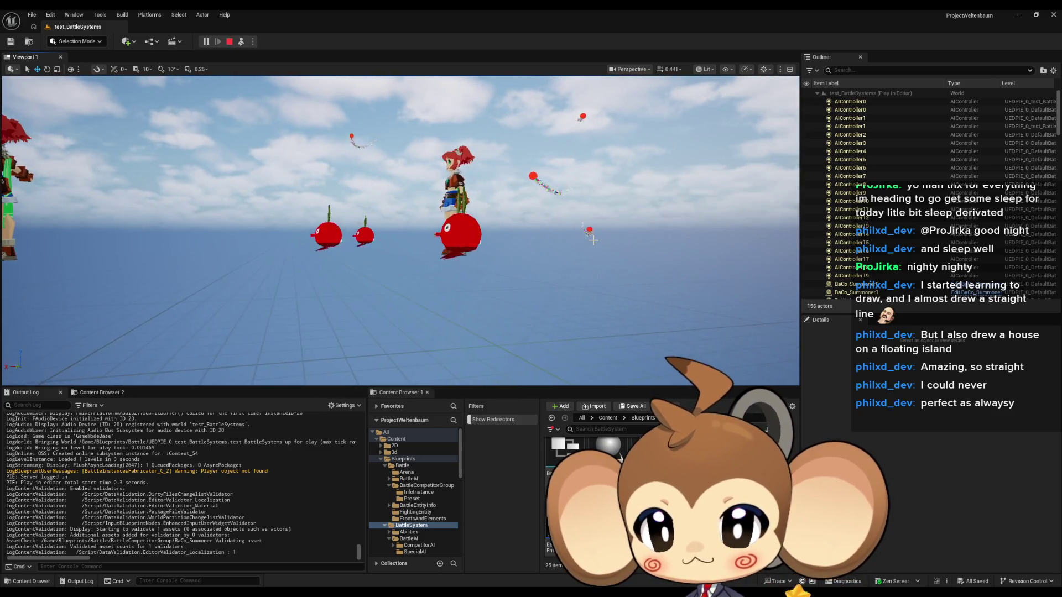
key(Escape)
click(206, 41)
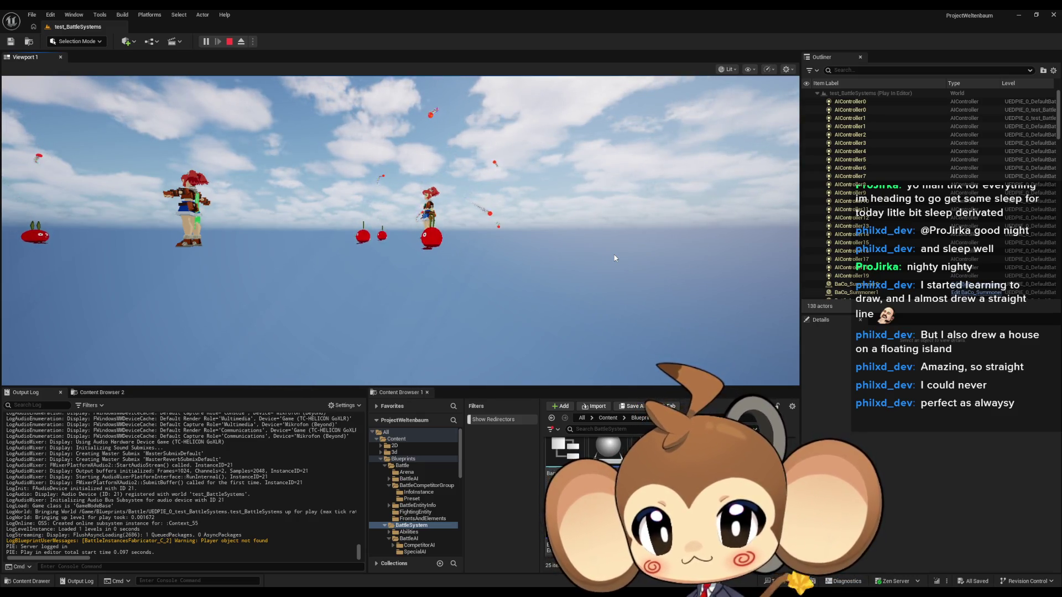
click(217, 43)
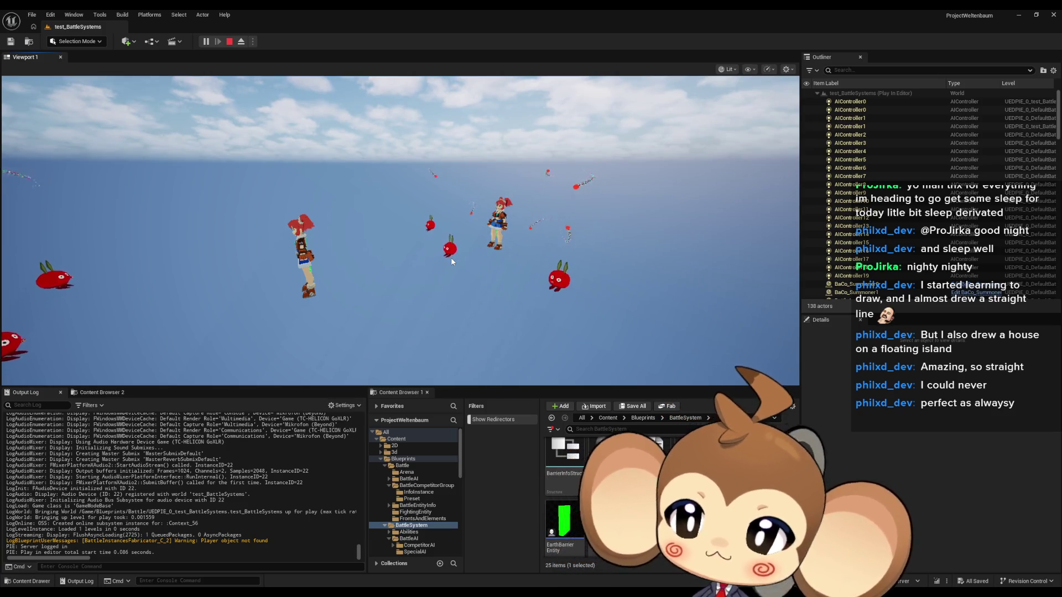
click(229, 42)
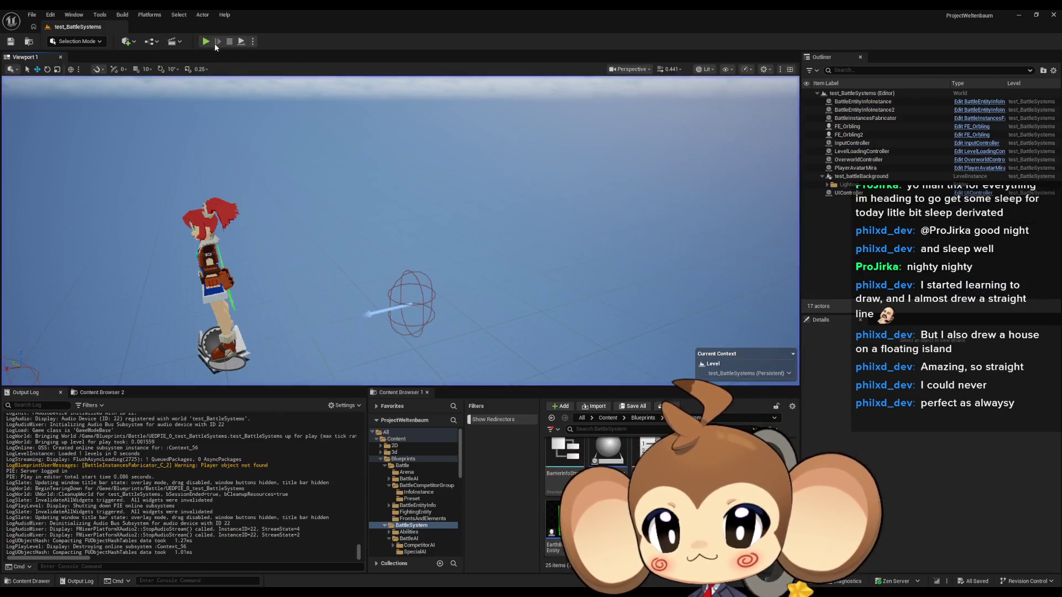
click(214, 43)
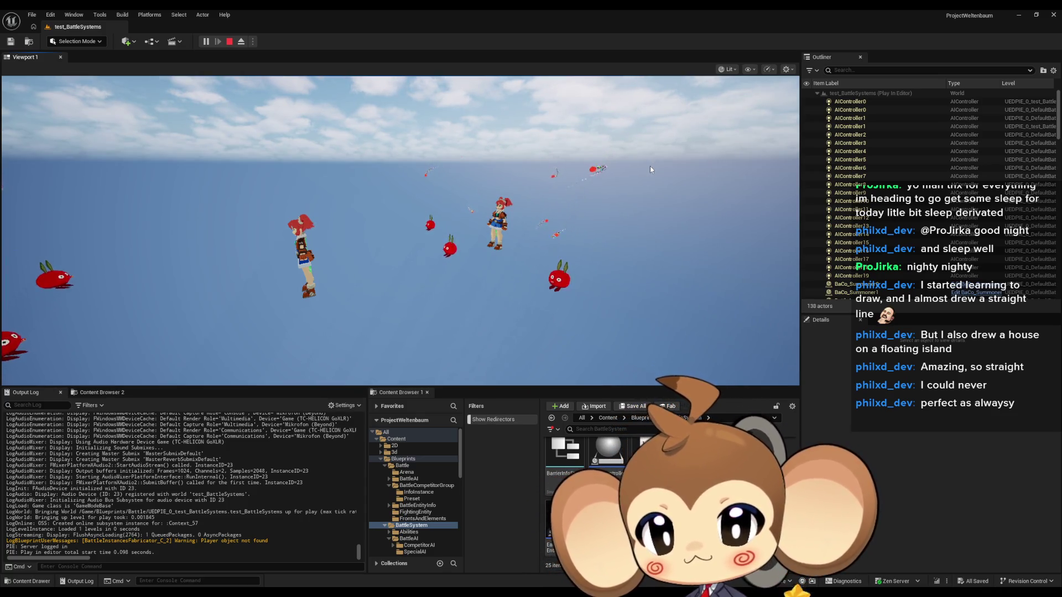
click(230, 41)
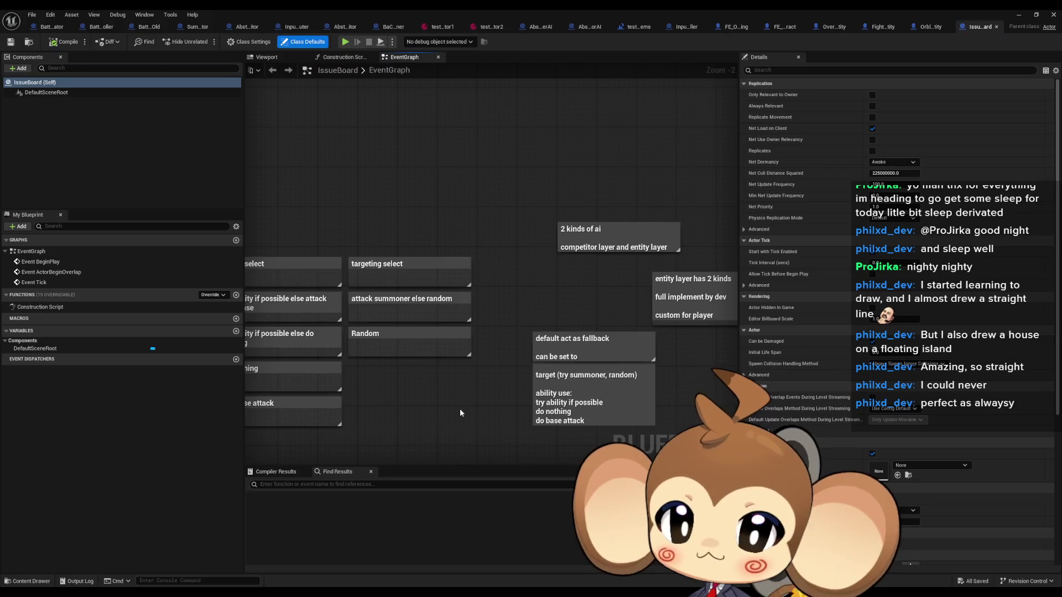
- Add an IssueBoard comment note reading 'move orbling to center while landing' with 'maybe' on a second line
scroll(460, 410, down, 8)
mouse_move(530, 362)
mouse_down()
mouse_move(487, 139)
mouse_move(487, 155)
mouse_move(383, 236)
mouse_up()
scroll(383, 236, up, 7)
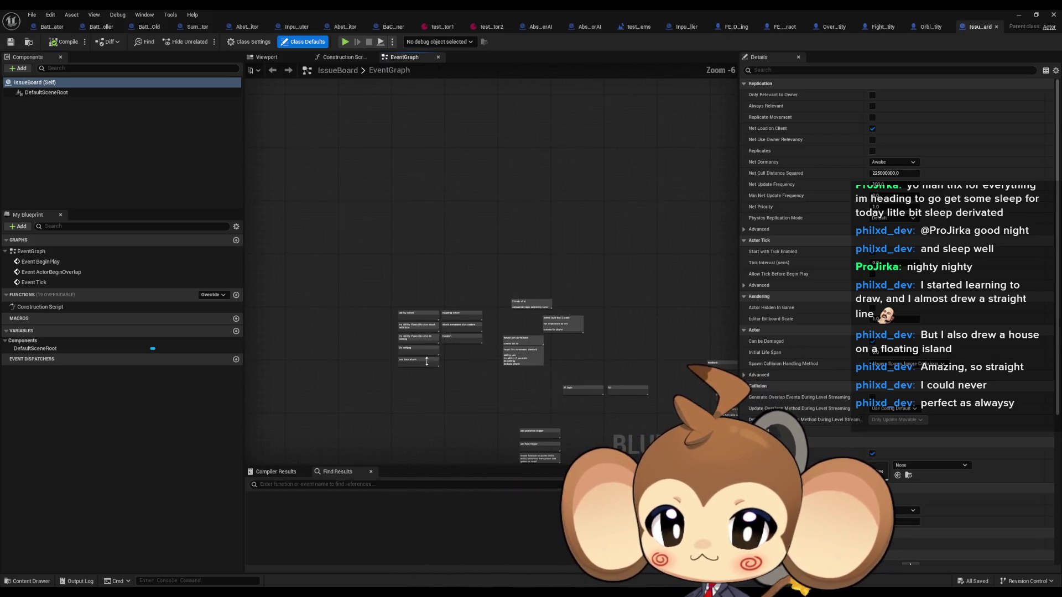
text(c)
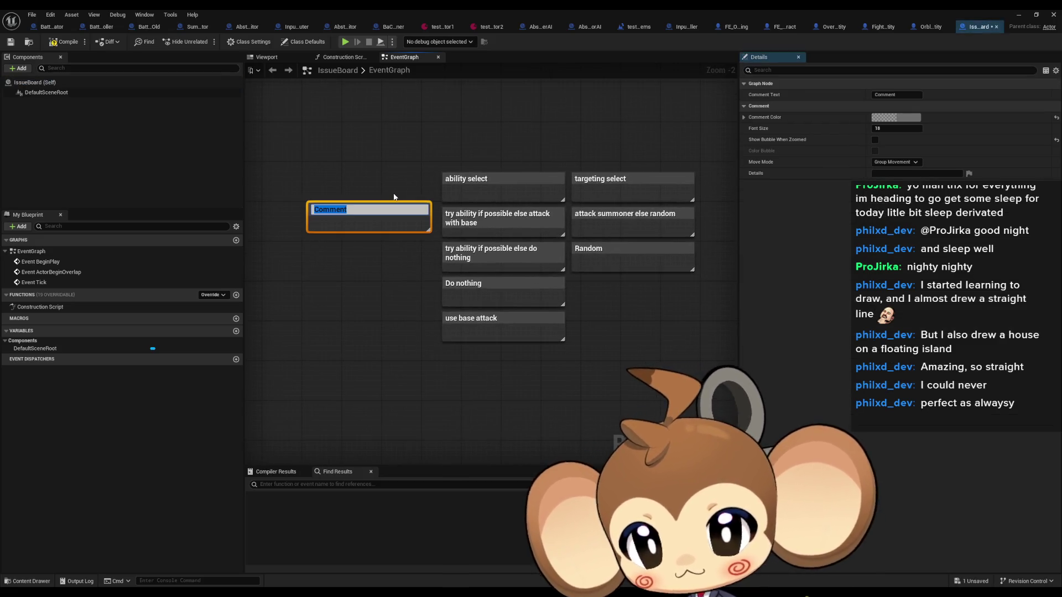
text(move orbling to )
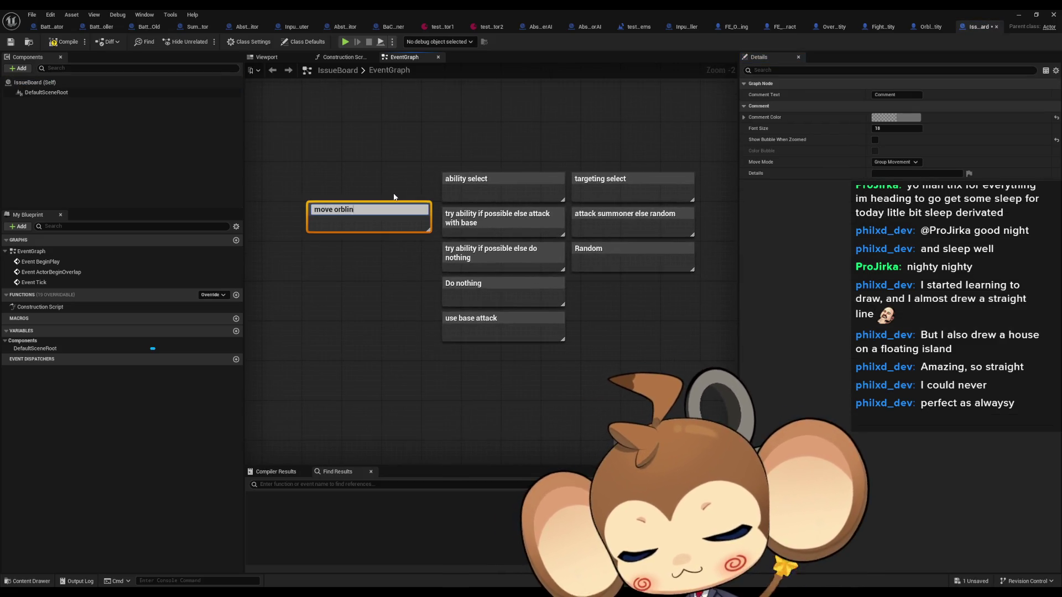
text(cen)
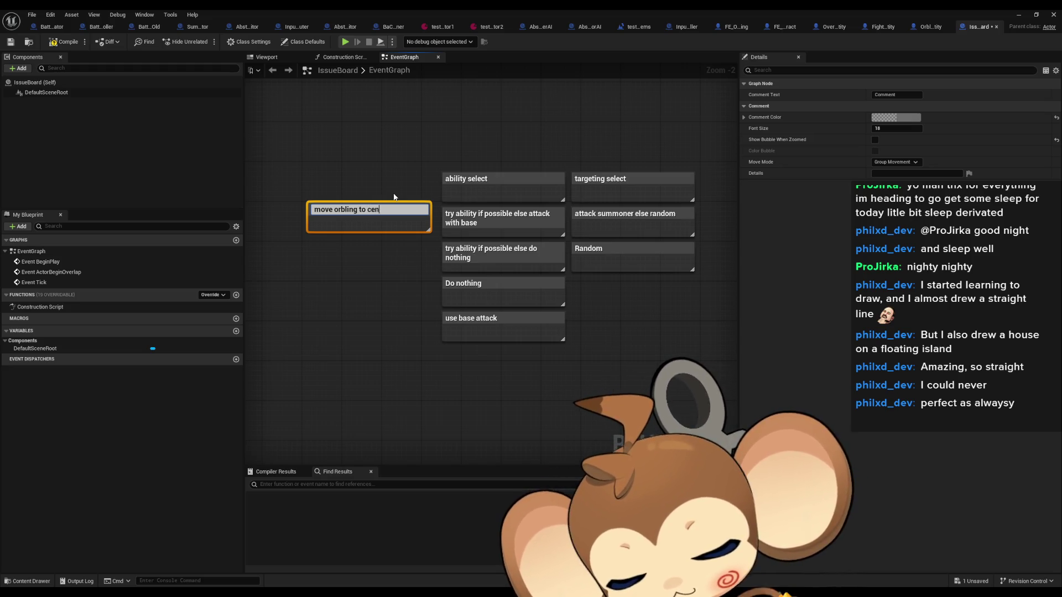
text(terle landing)
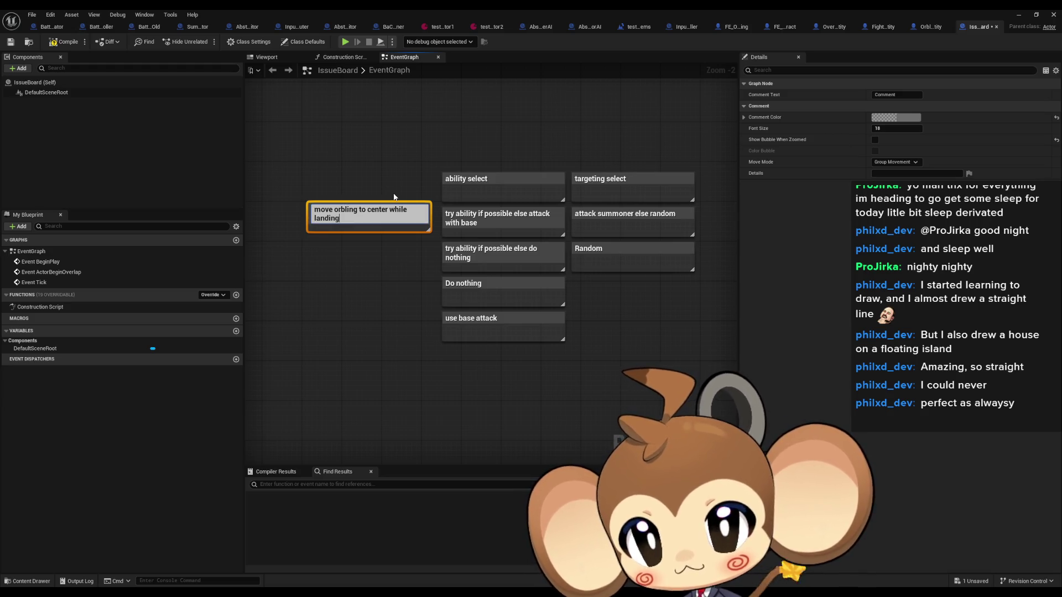
key(shift+Return)
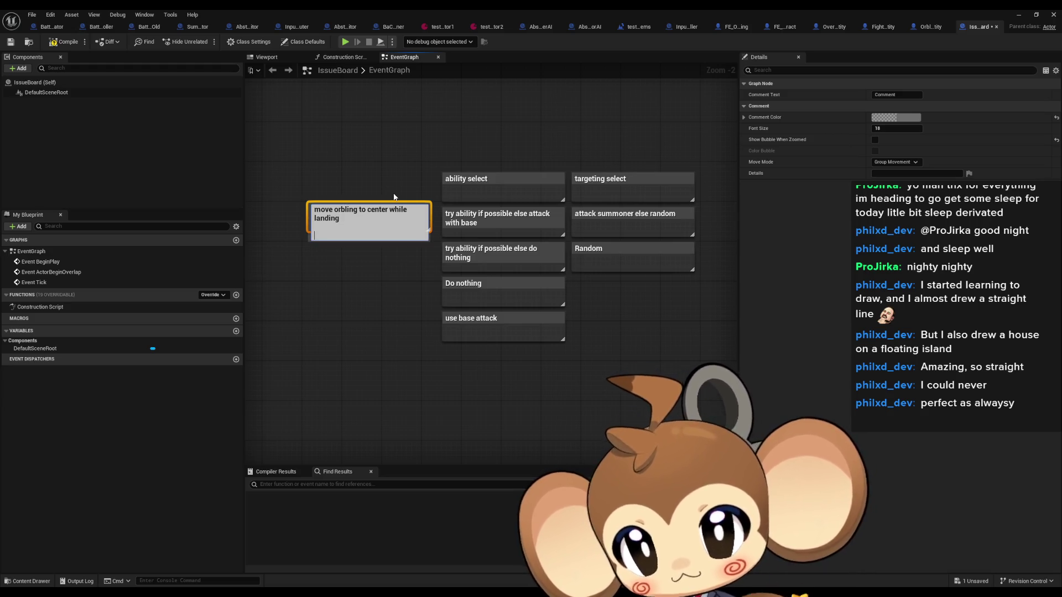
text(maybe)
key(Return)
- Nudge the new note slightly left of the ability notes and minimize the Blueprint editor
click(394, 197)
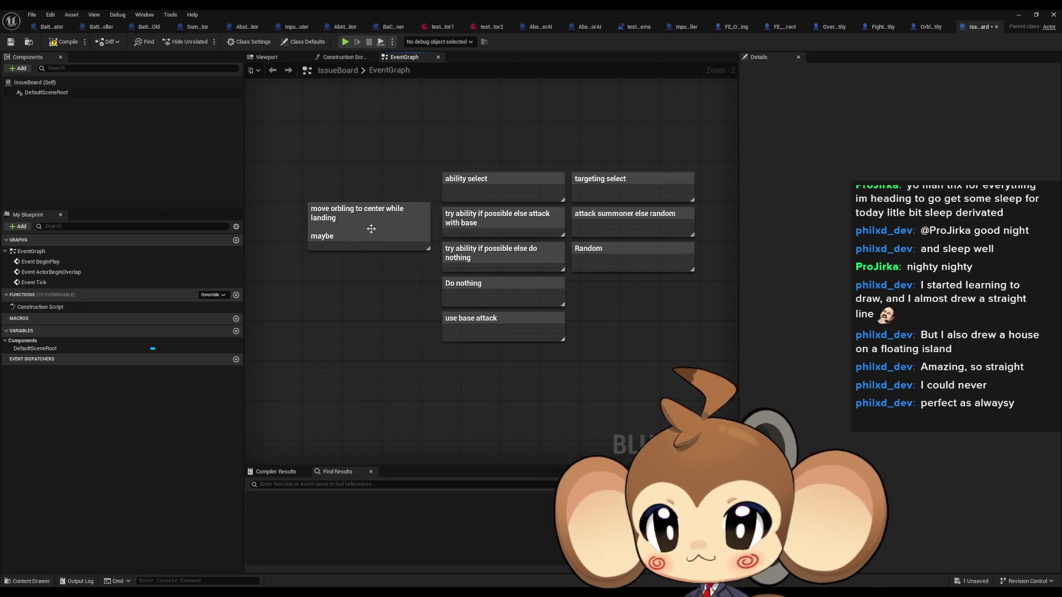
drag(368, 226, 343, 225)
click(370, 307)
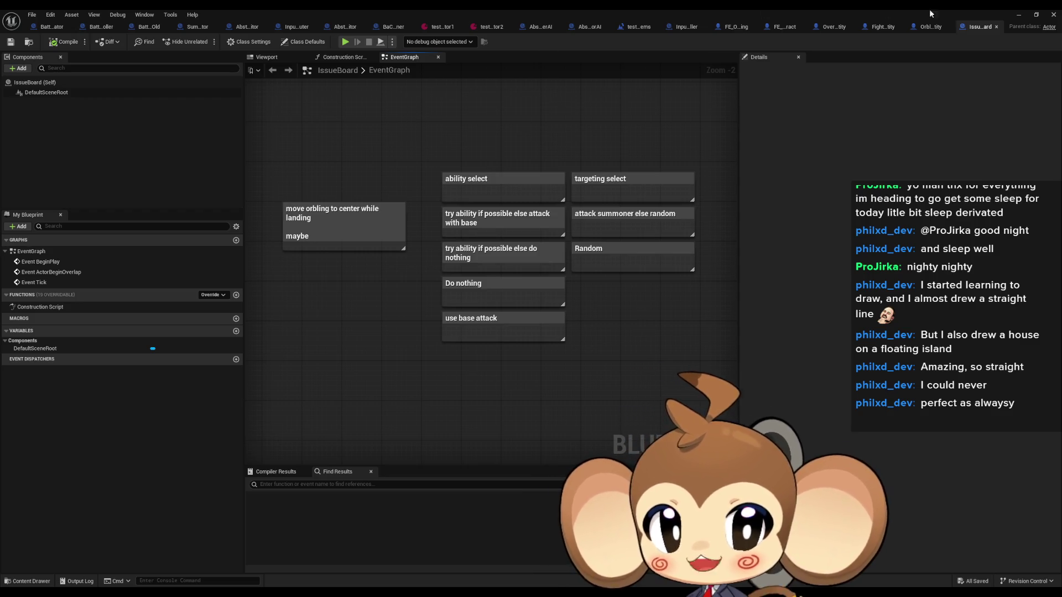
click(1018, 16)
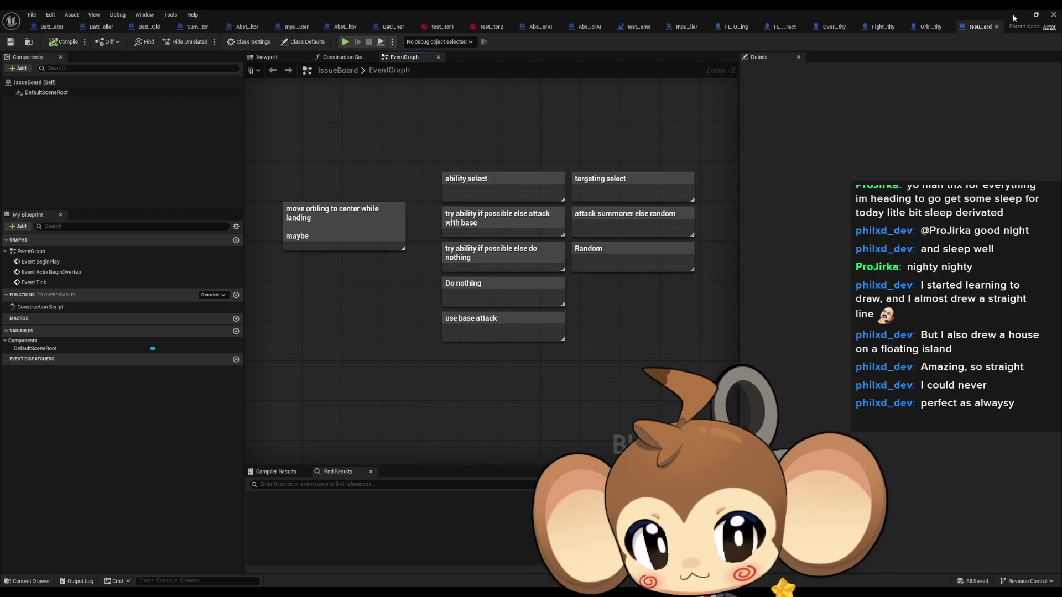
- Play the battle test in the editor, eject, pull the camera back over the arena, and select a content asset
click(208, 41)
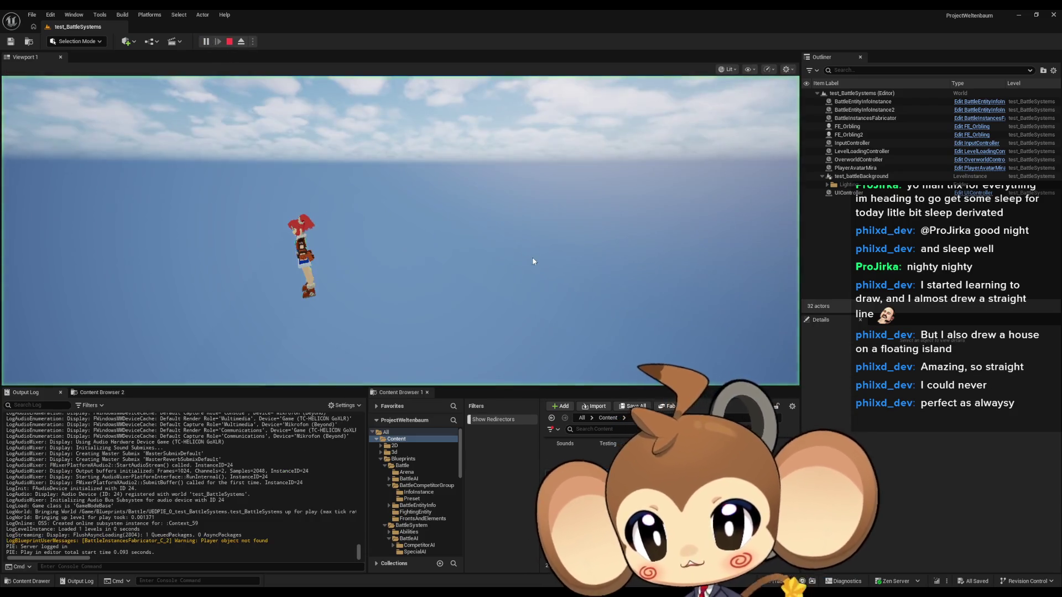
click(245, 42)
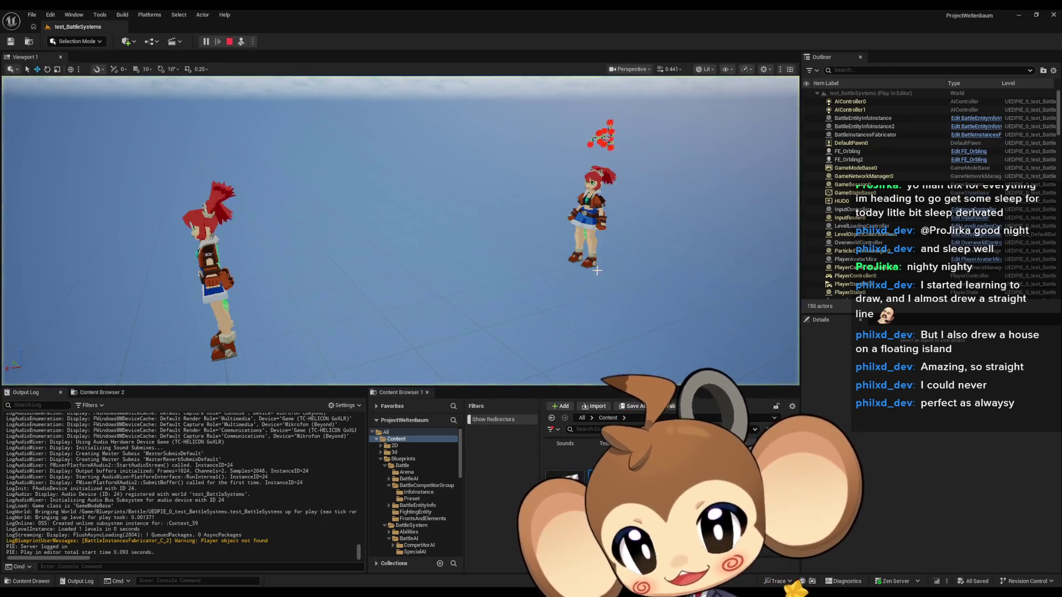
mouse_move(484, 288)
mouse_down()
mouse_move(484, 328)
mouse_move(496, 310)
mouse_up()
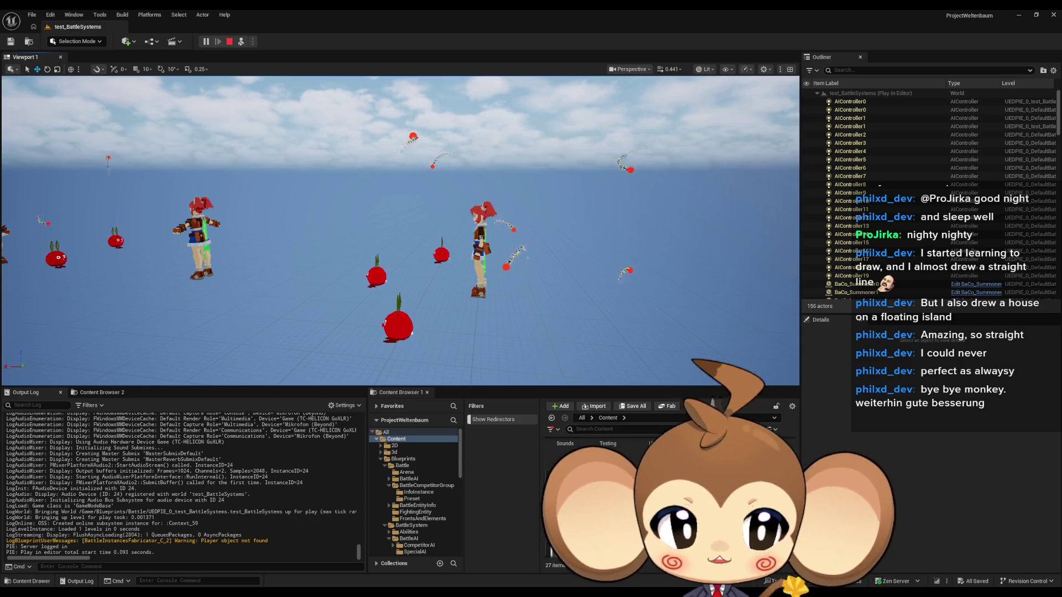
click(570, 498)
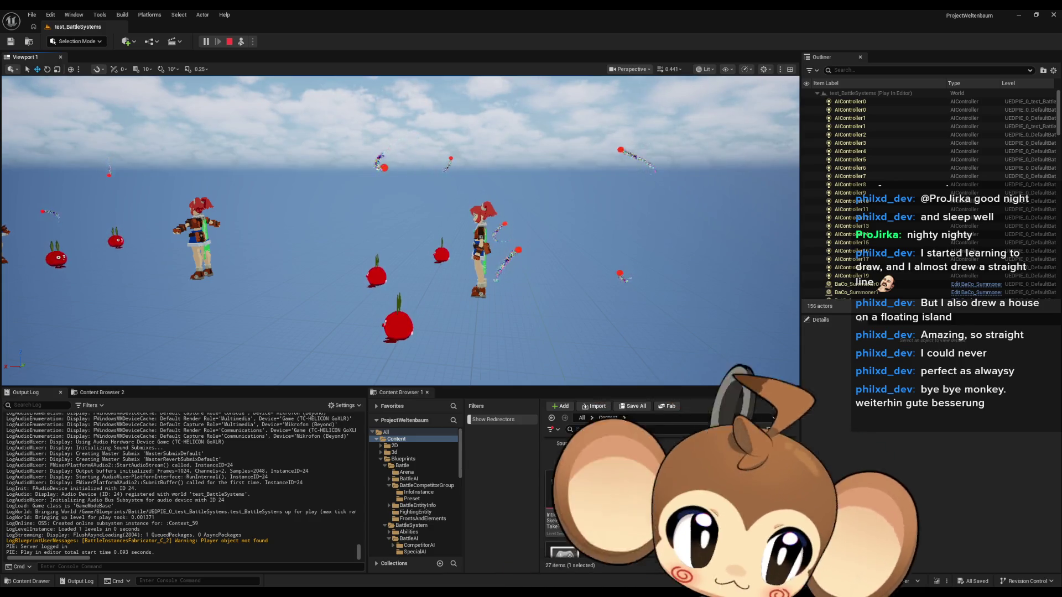